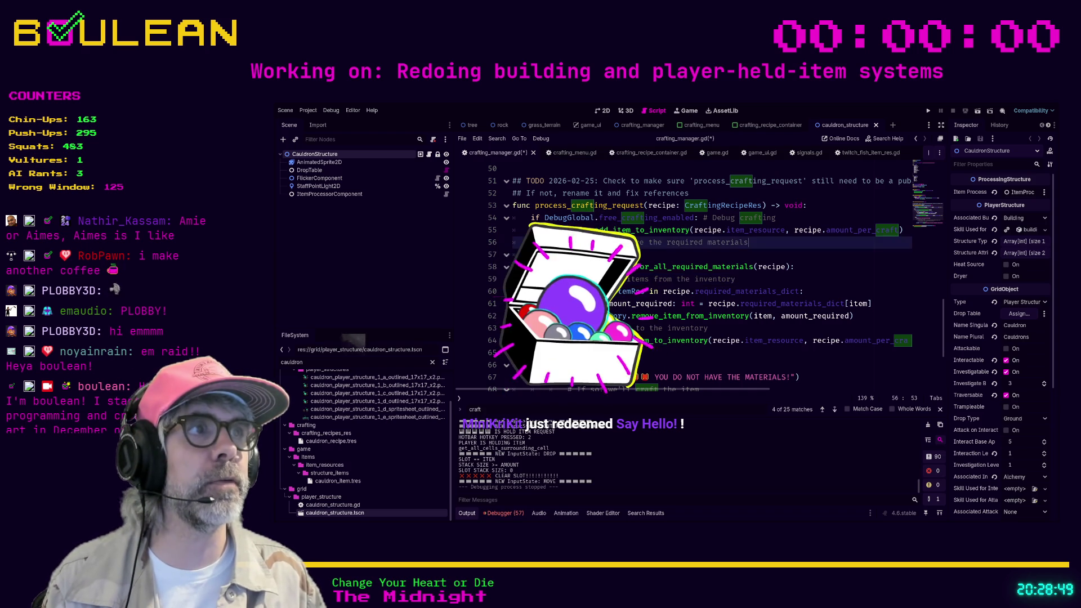
Append two new quoted viewer usernames to the end of twitch_fish_item_res.gd's list and save it
click(865, 153)
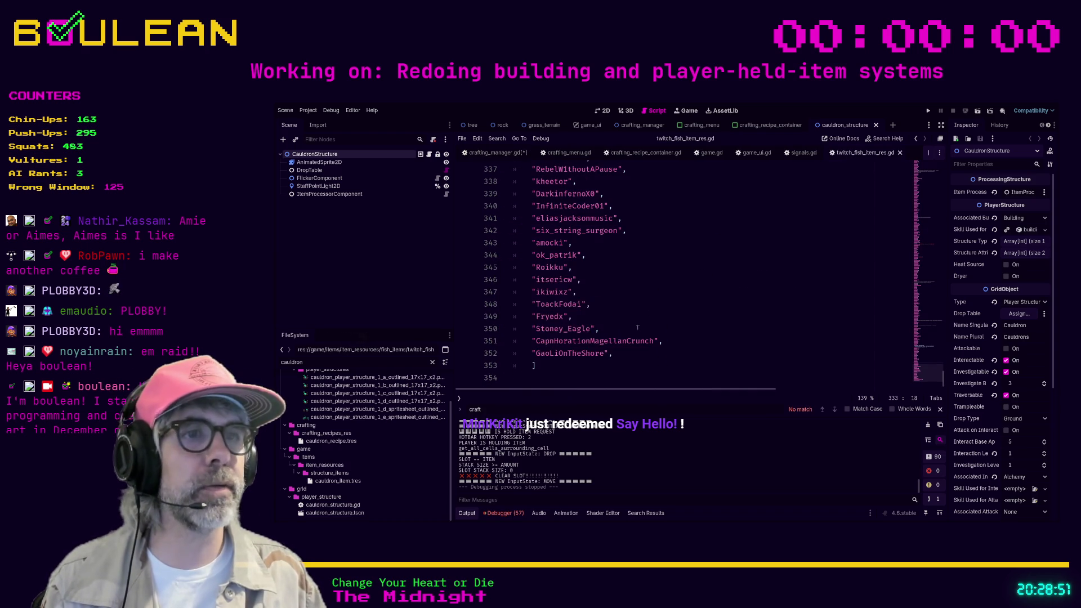
click(622, 367)
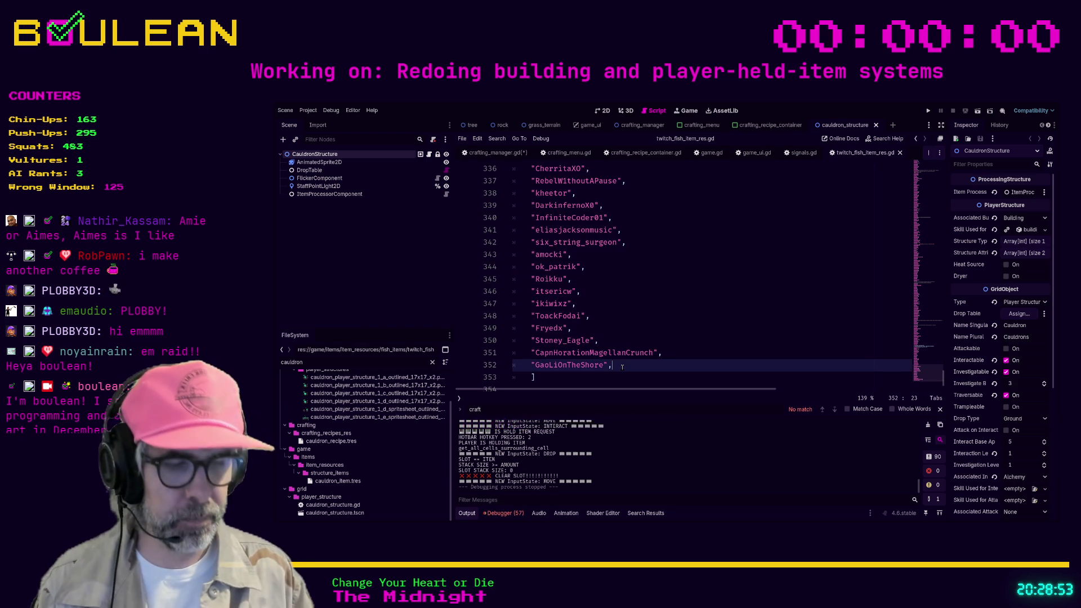
key(Return)
text(")
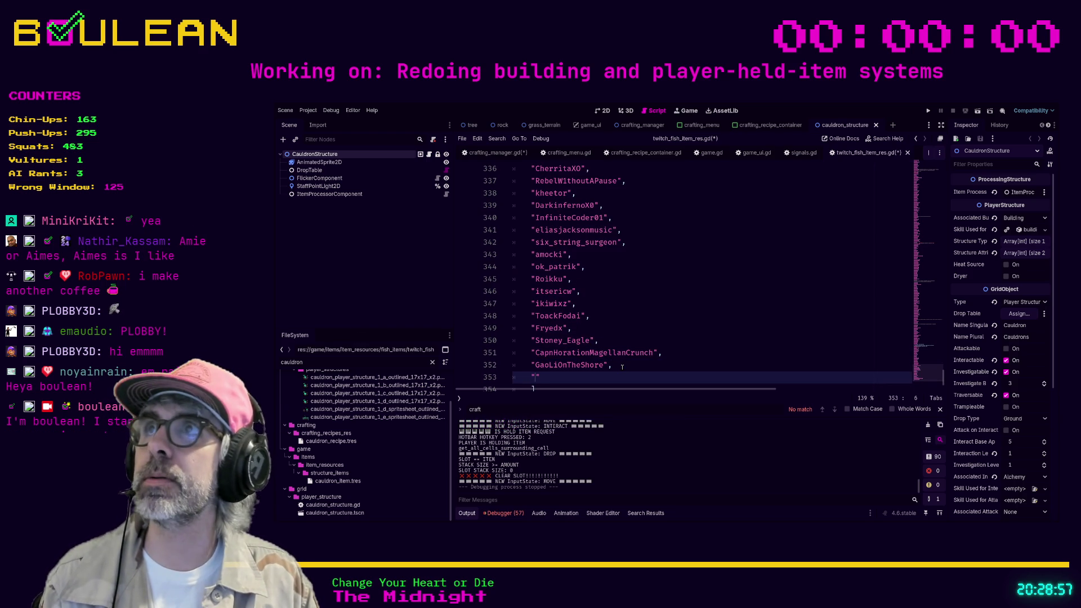
text(MiniKri)
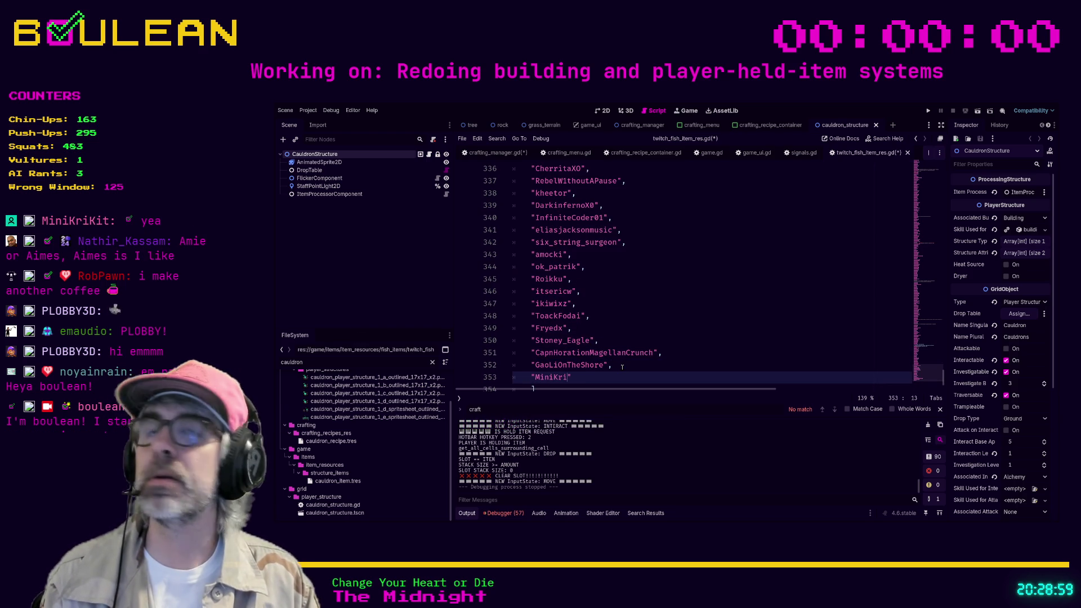
text(Kit)
text(,)
key(Return)
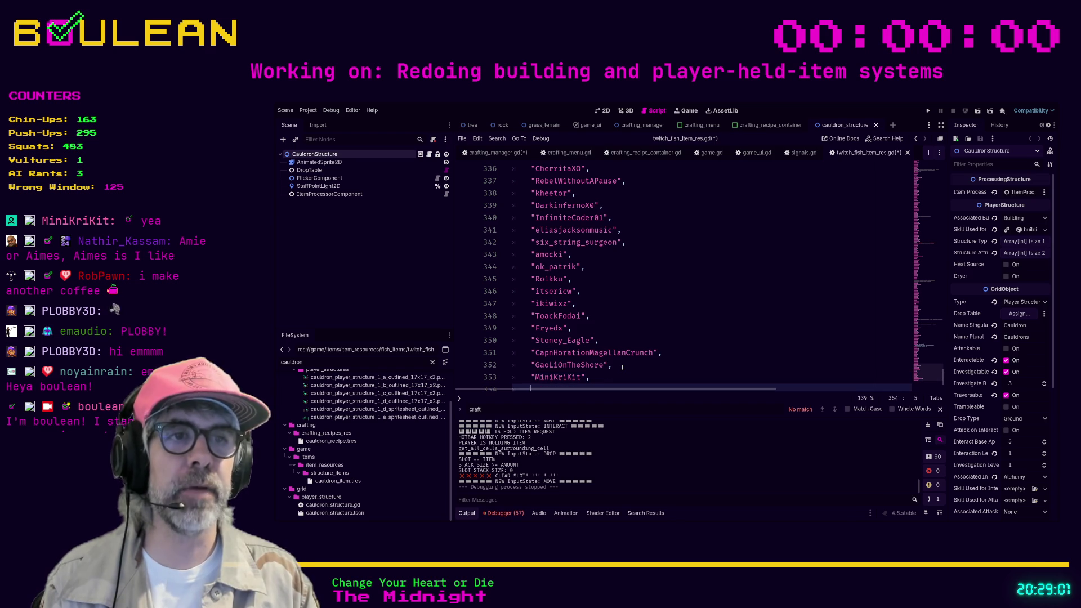
text("sne)
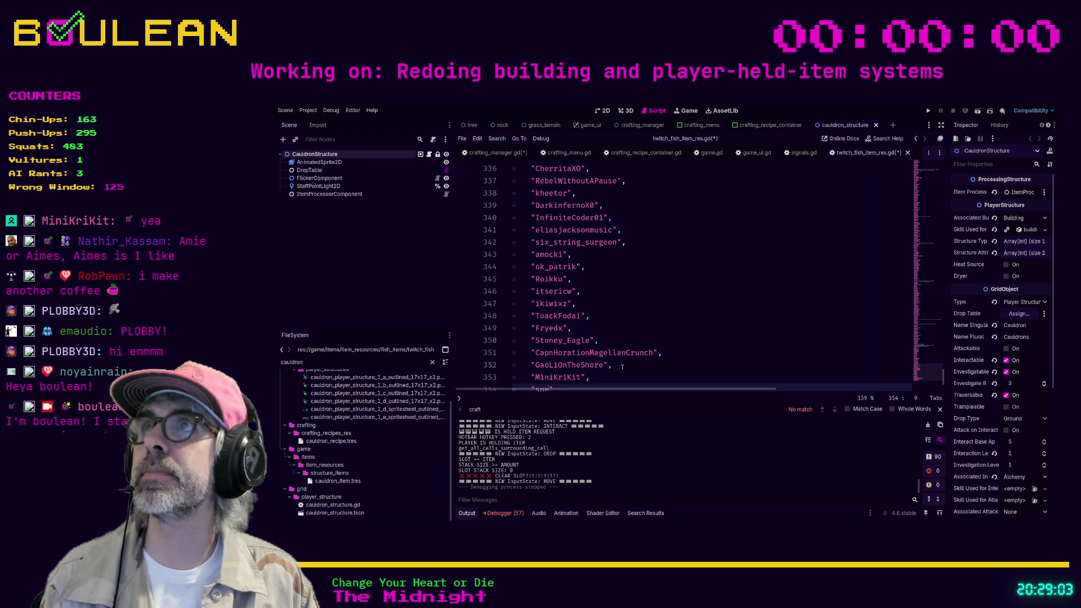
text(sk8)
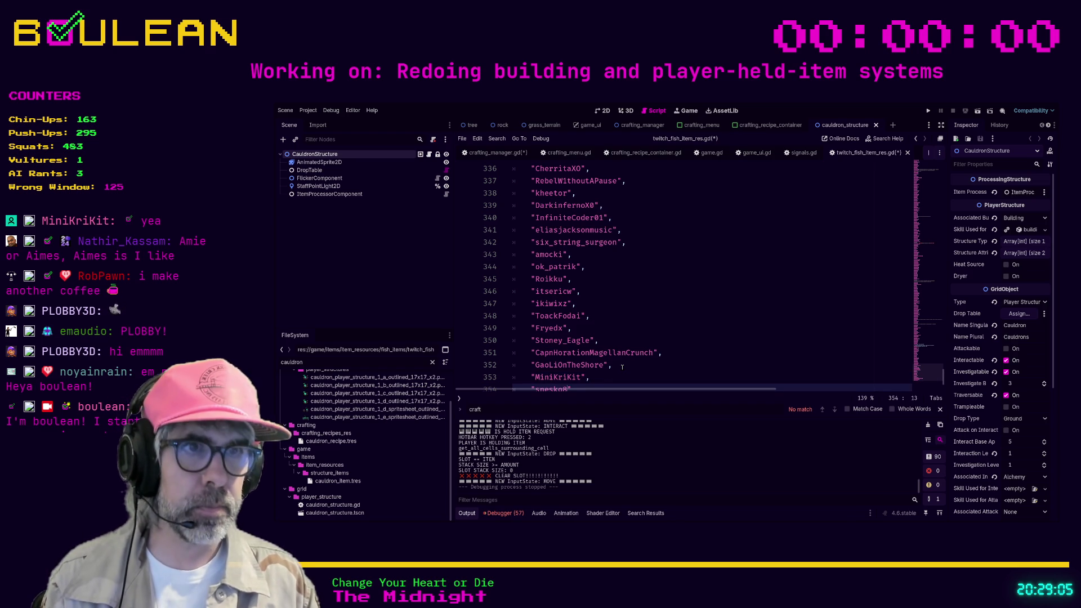
text(,)
scroll(706, 302, down, 1)
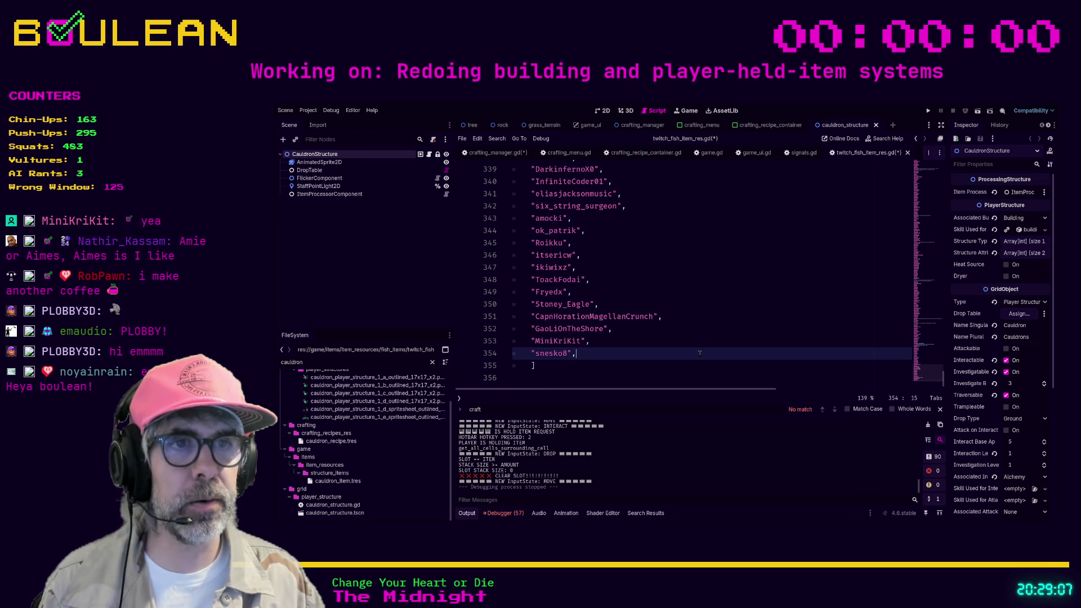
key(ctrl+s)
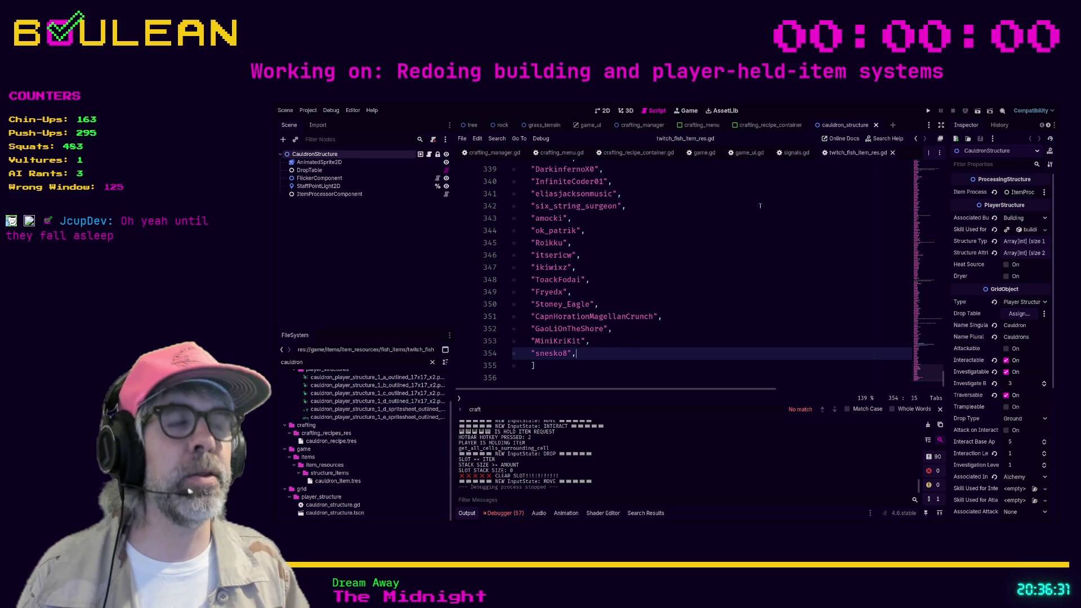
Delete the blank lines between _update_hud() and game_ui.update_crafting_recipes in game.gd and save
click(701, 153)
click(680, 281)
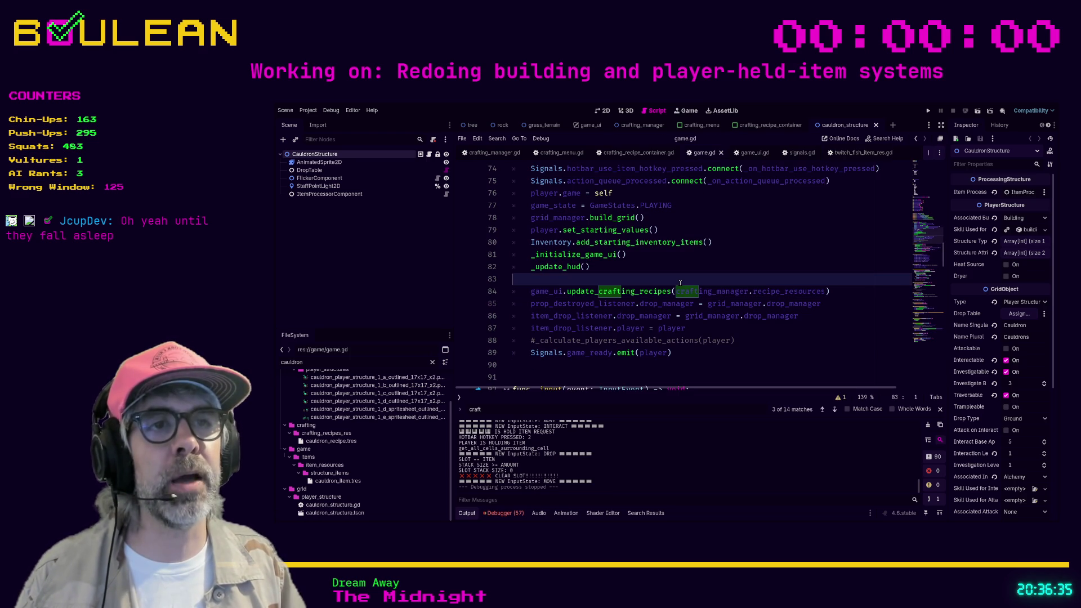
key(Return)
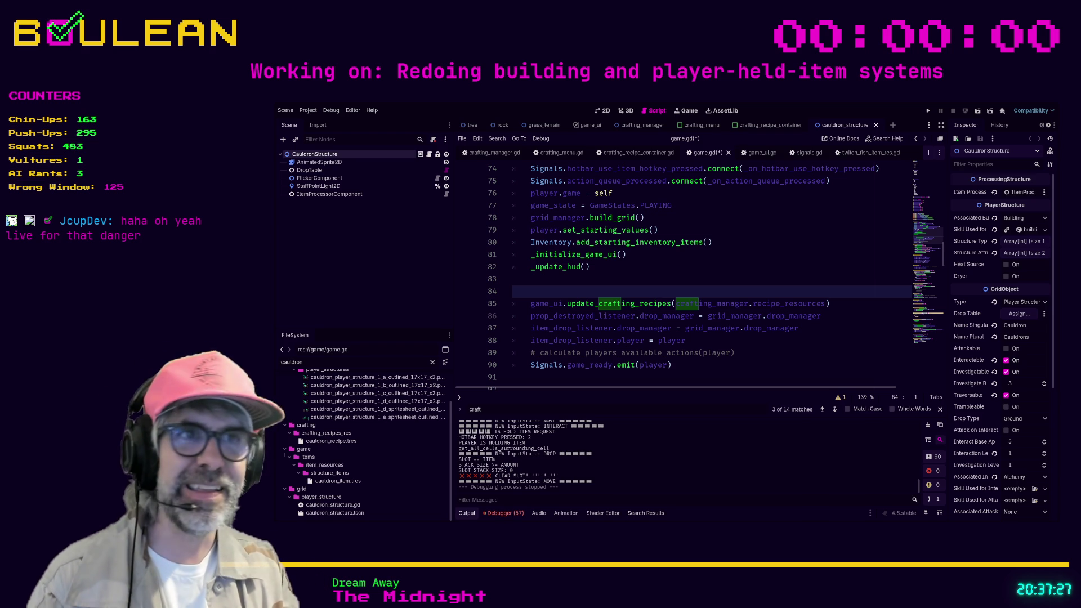
click(578, 378)
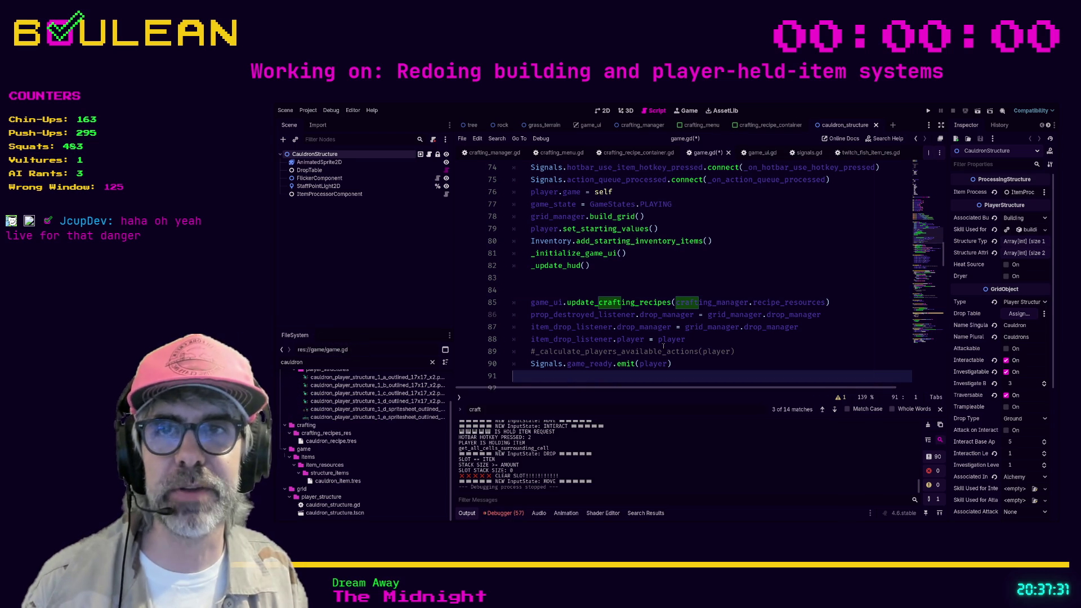
scroll(619, 349, down, 1)
click(589, 351)
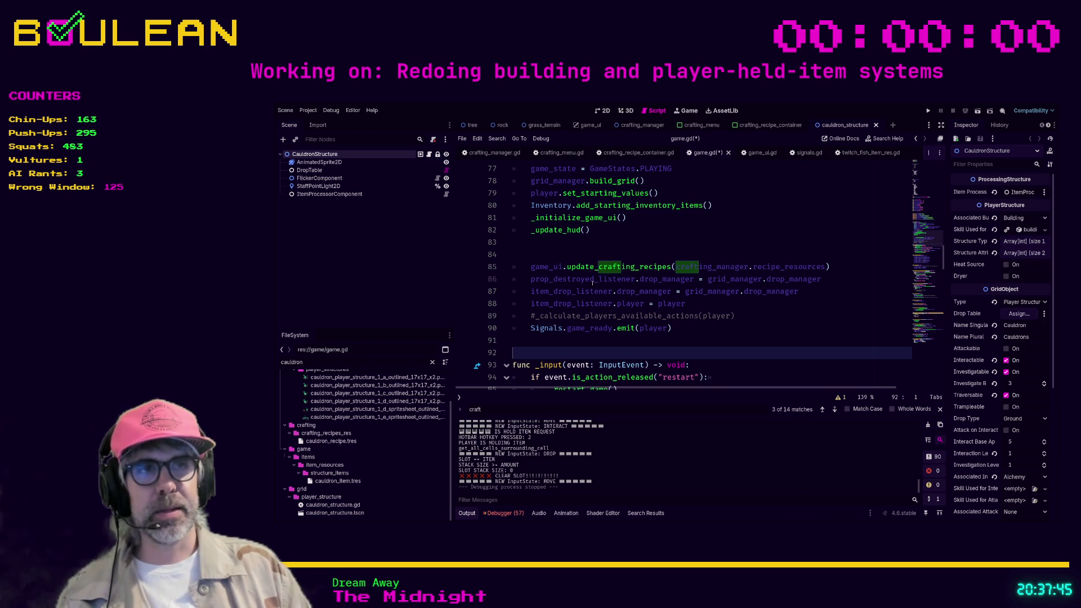
click(581, 253)
key(BackSpace)
key(BackSpace)
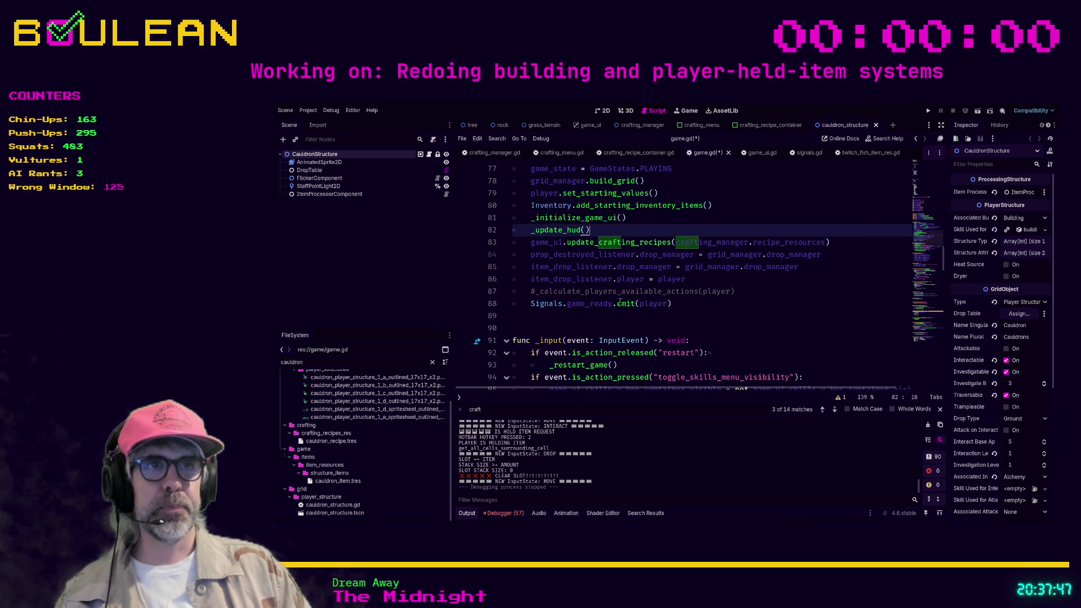
key(Down)
key(Down)
key(Down)
key(Down)
key(Down)
key(ctrl+s)
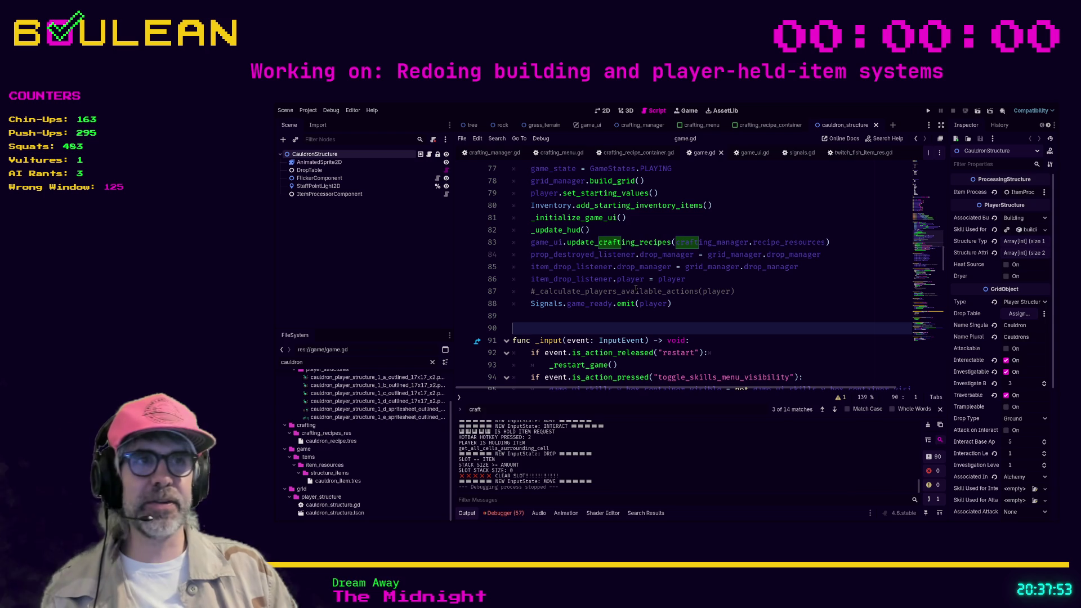
Look over the code further down game.gd, around lines 89 to 101
click(577, 318)
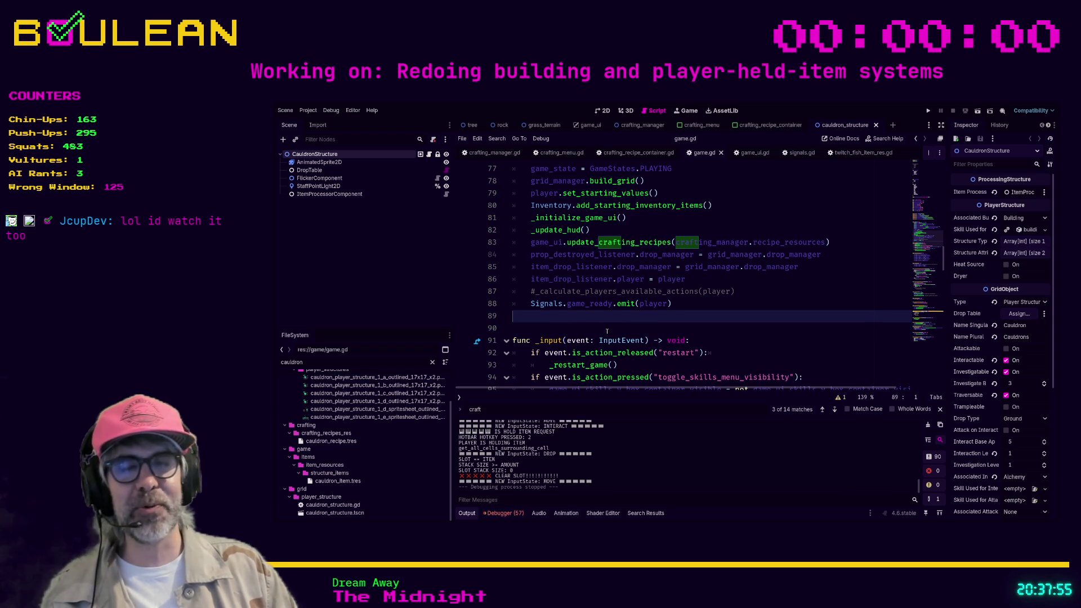
scroll(607, 331, down, 5)
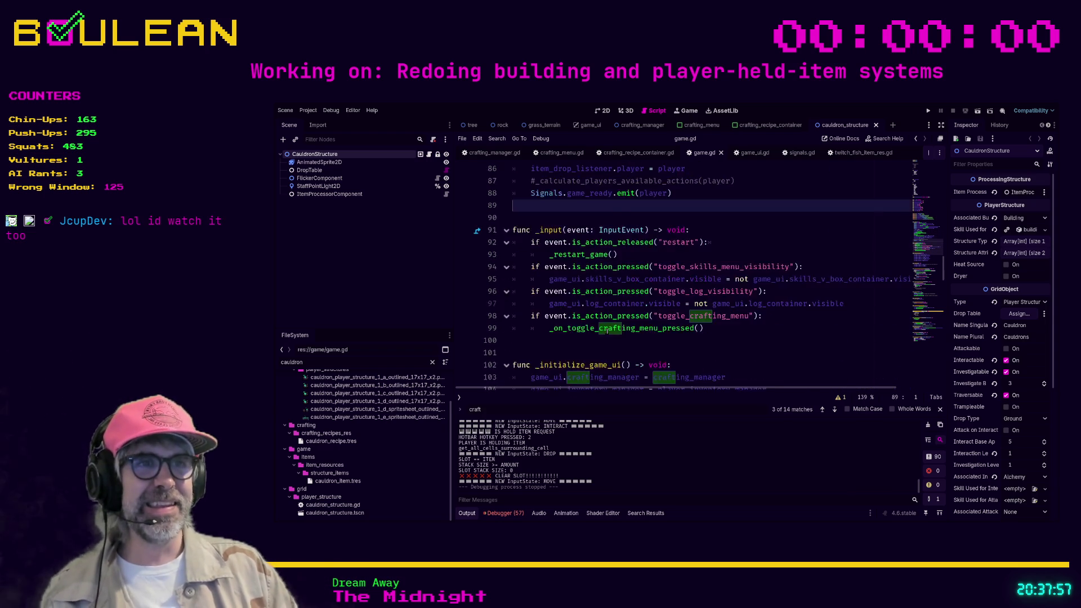
click(561, 275)
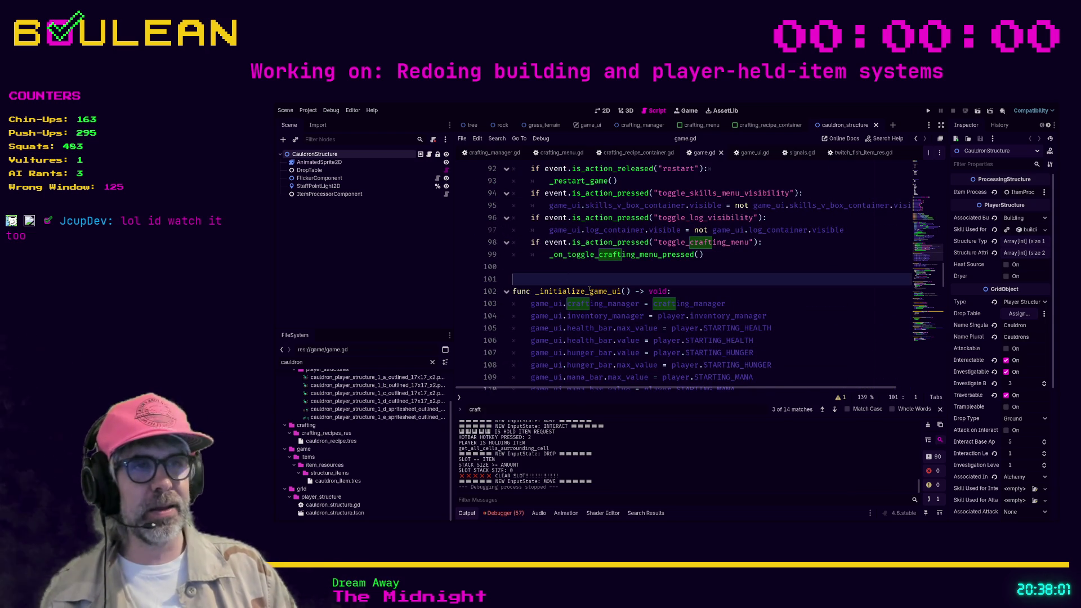
scroll(589, 290, down, 3)
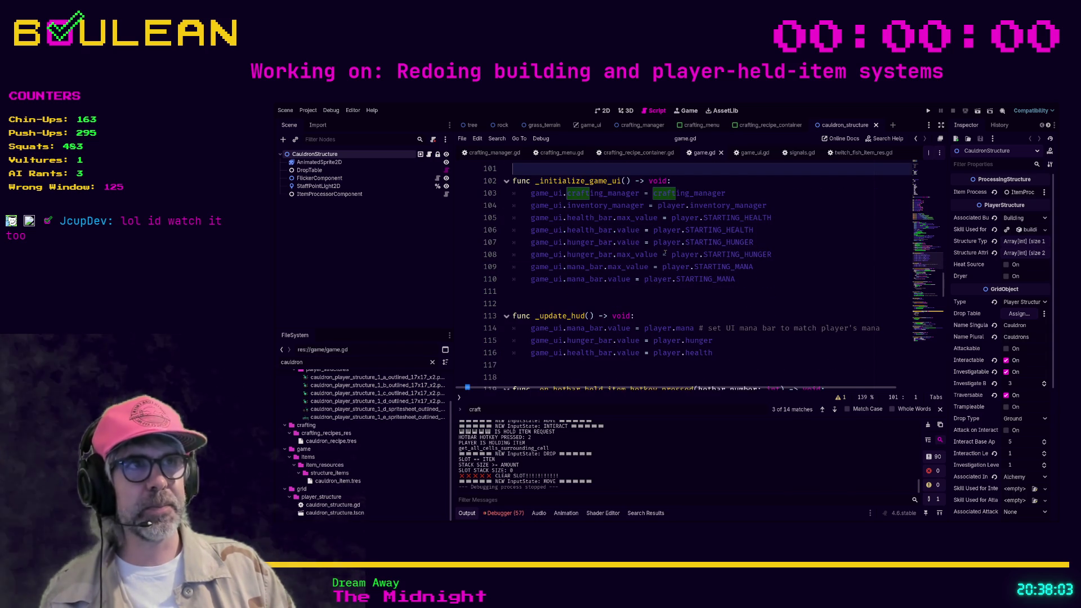
Run the game and craft a Camp Fire from the crafting panel
click(681, 300)
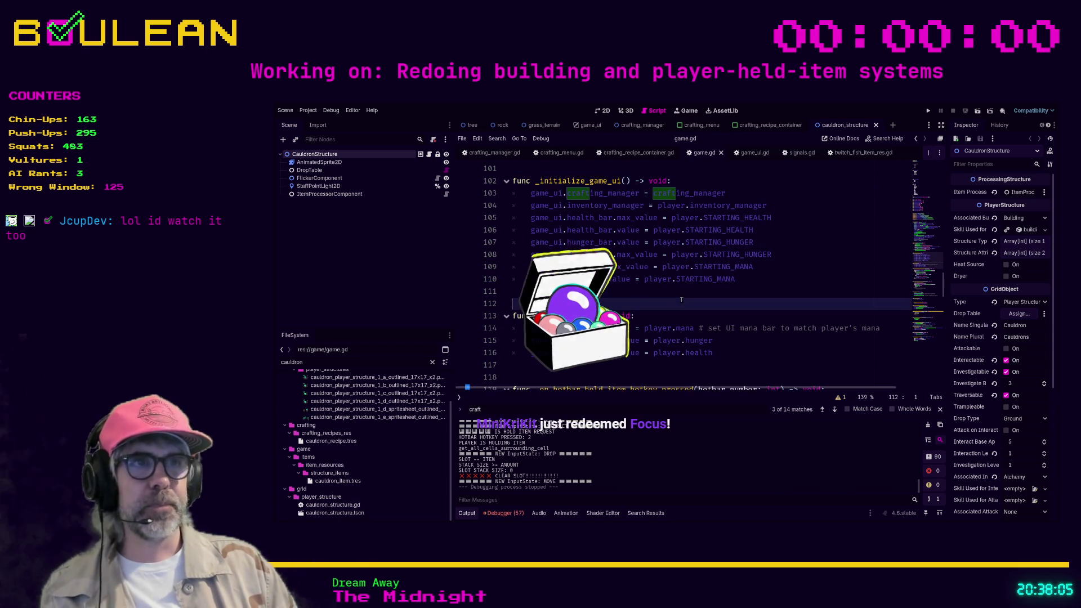
key(F5)
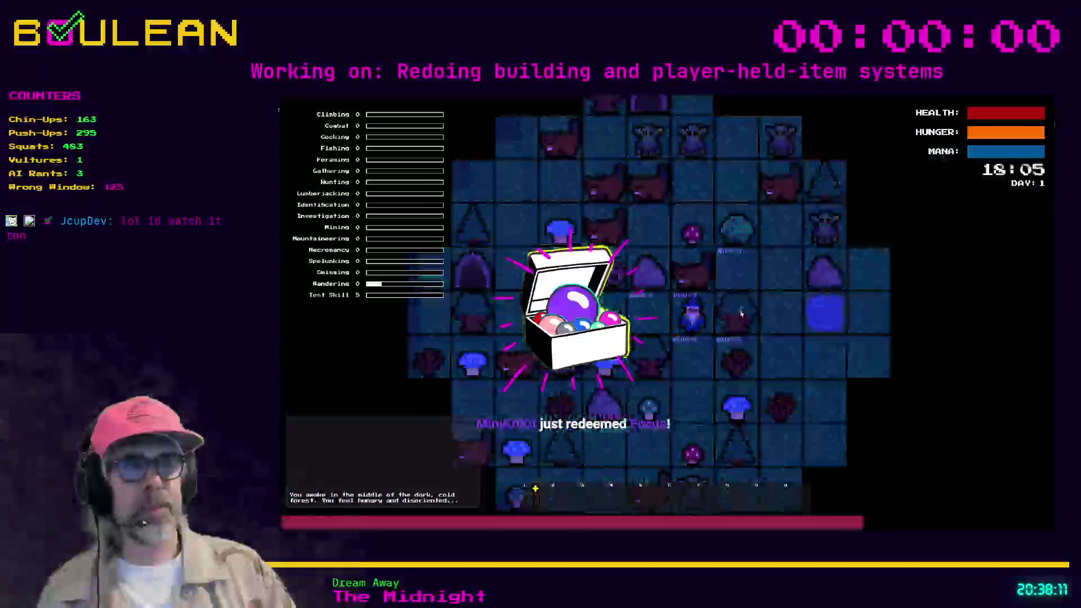
key(c)
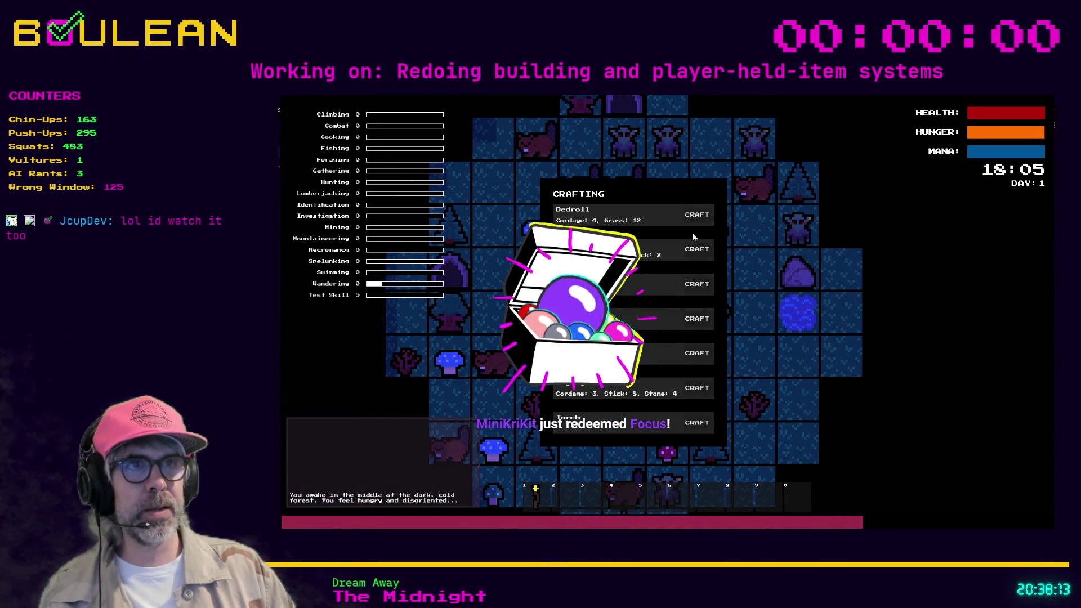
click(696, 249)
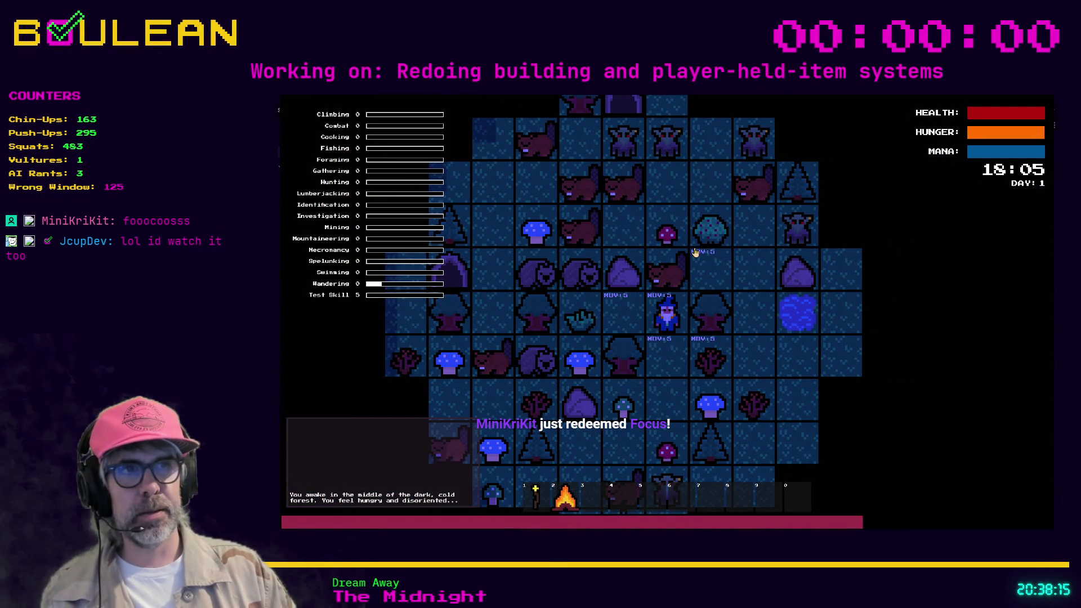
Build the campfire below the player, attack the beaver above, then stop the game
key(2)
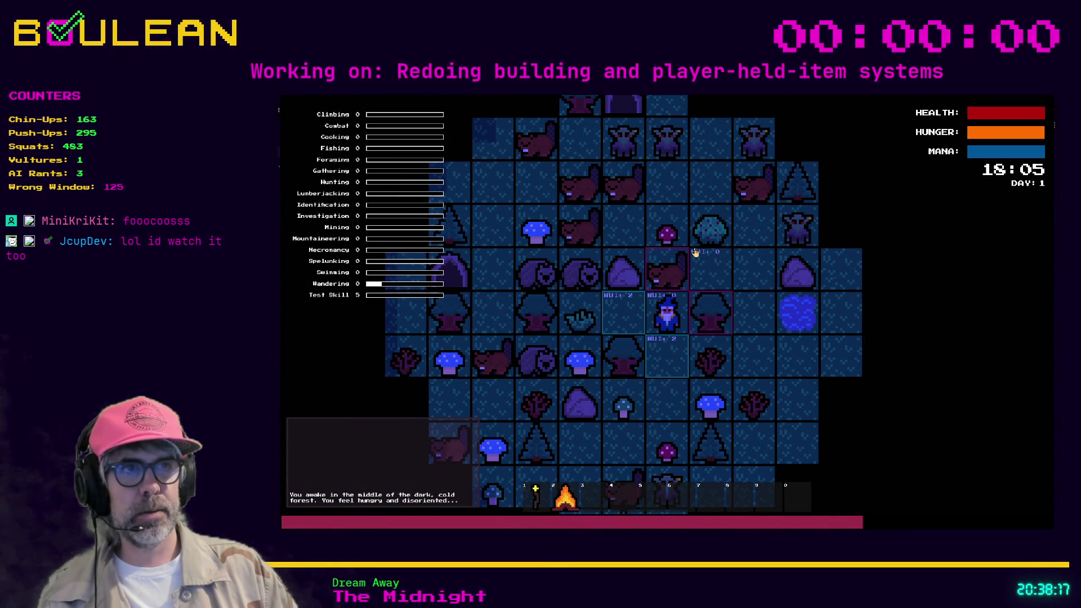
key(Down)
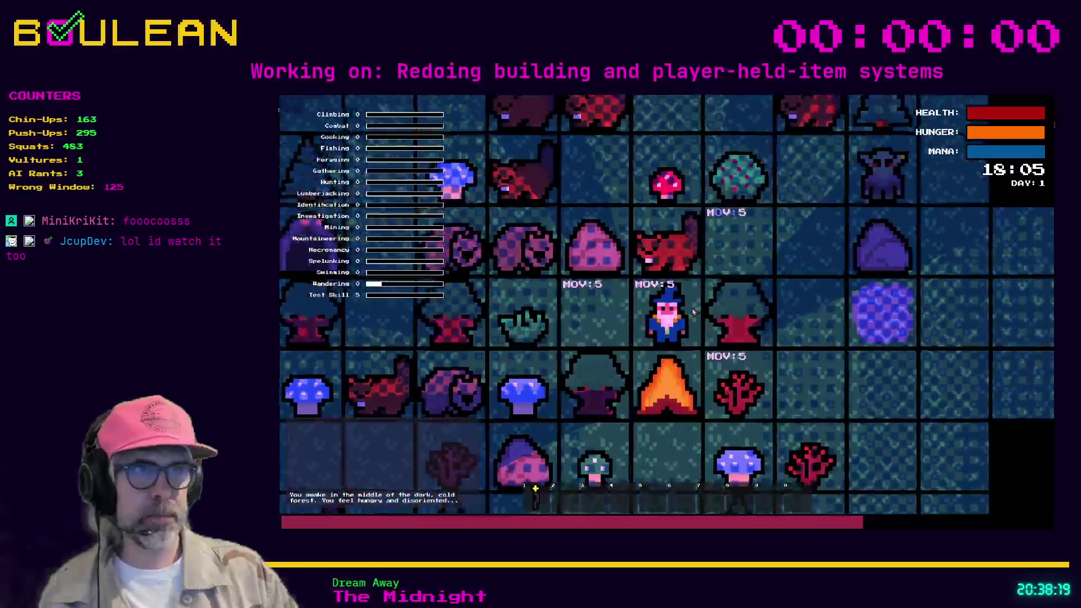
key(Up)
key(Up)
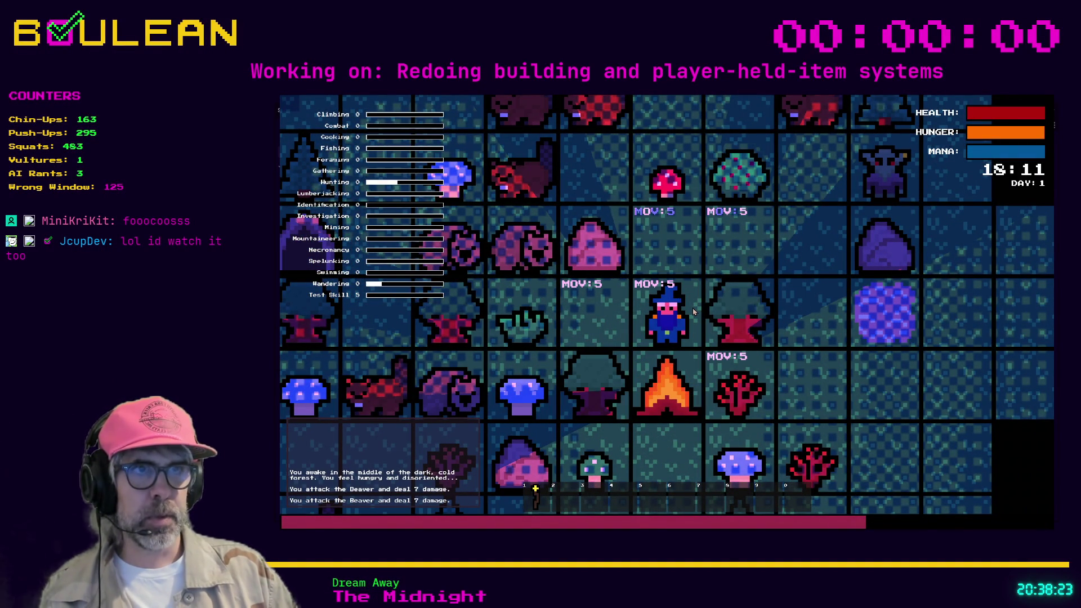
key(F8)
Glance through crafting_recipe_container.gd and crafting_menu.gd
click(639, 153)
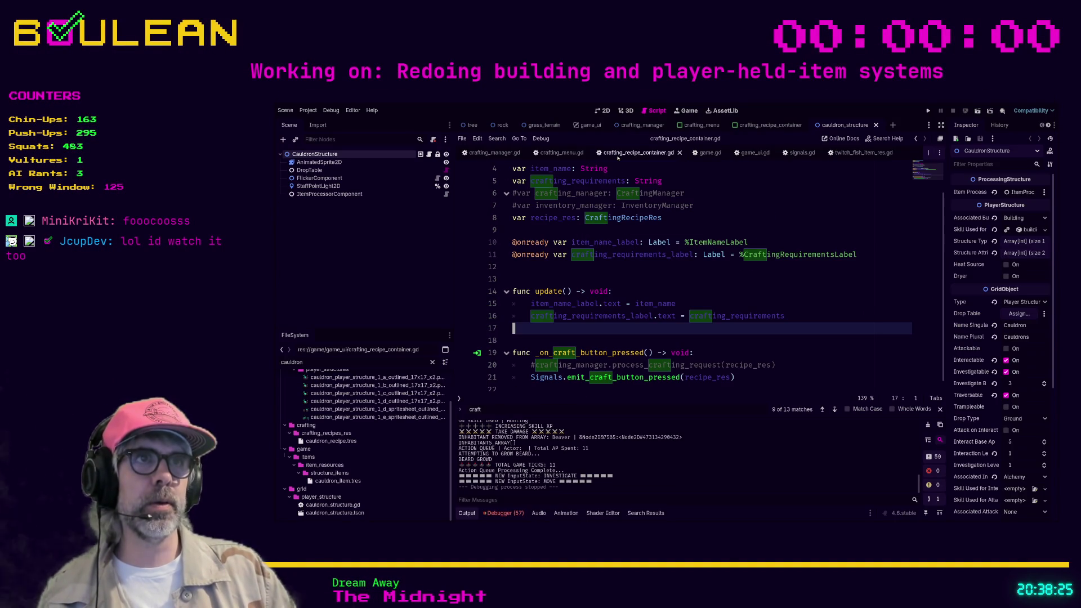
click(557, 152)
scroll(654, 218, up, 3)
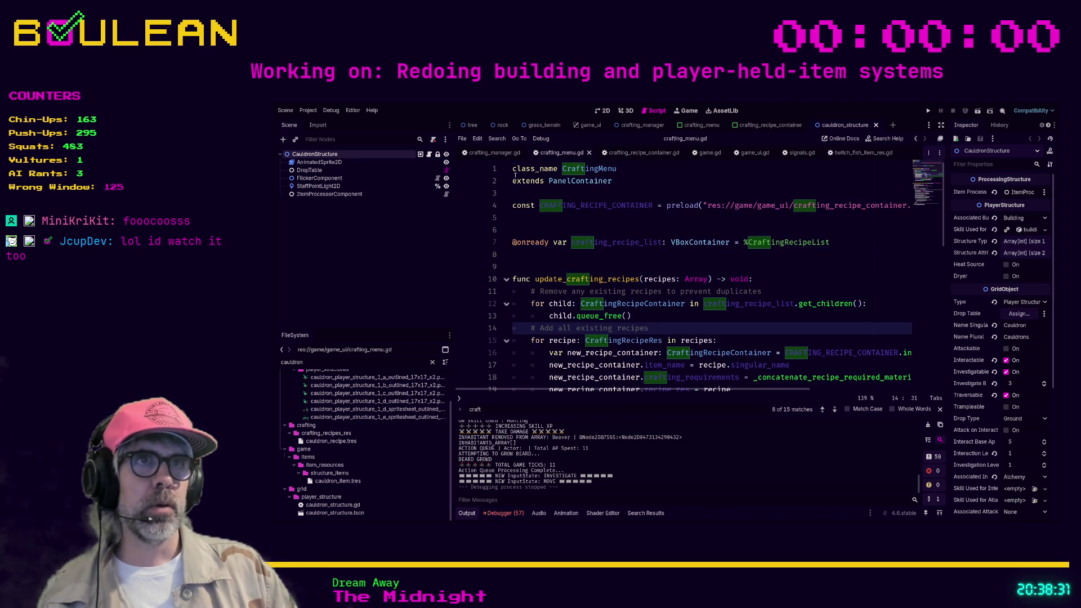
Bring up crafting_manager.gd and select the PlayerStructure type of pending_placement on line 29
click(476, 156)
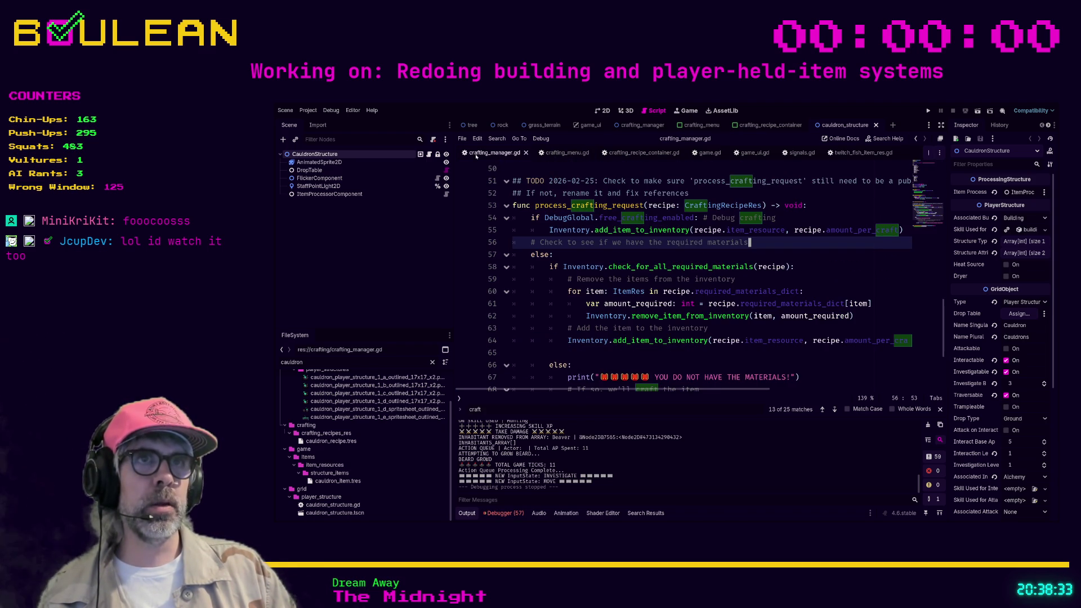
scroll(650, 282, up, 13)
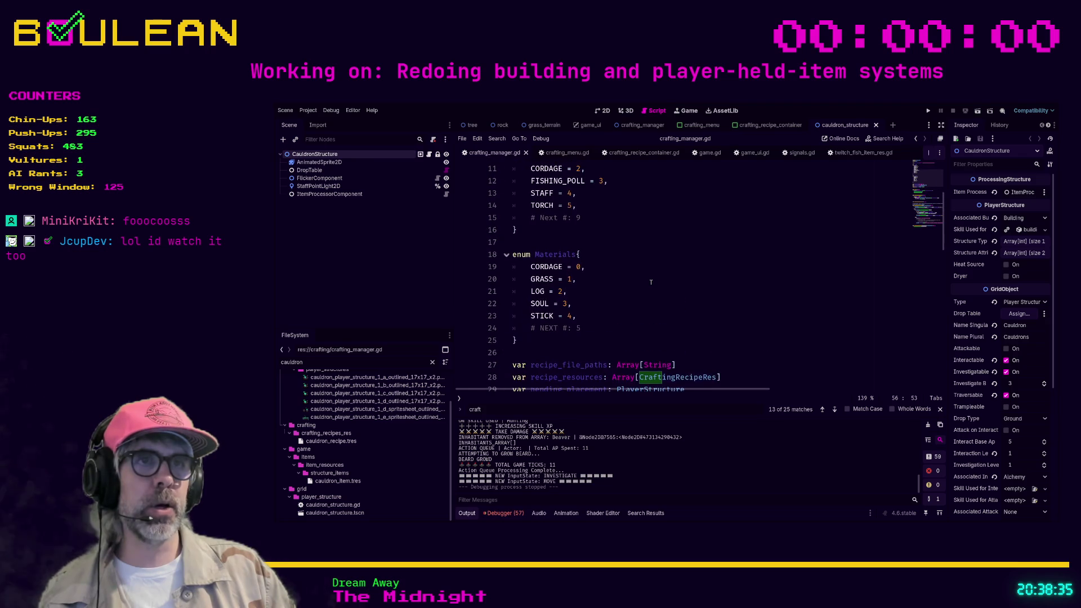
scroll(651, 282, up, 4)
scroll(651, 282, down, 7)
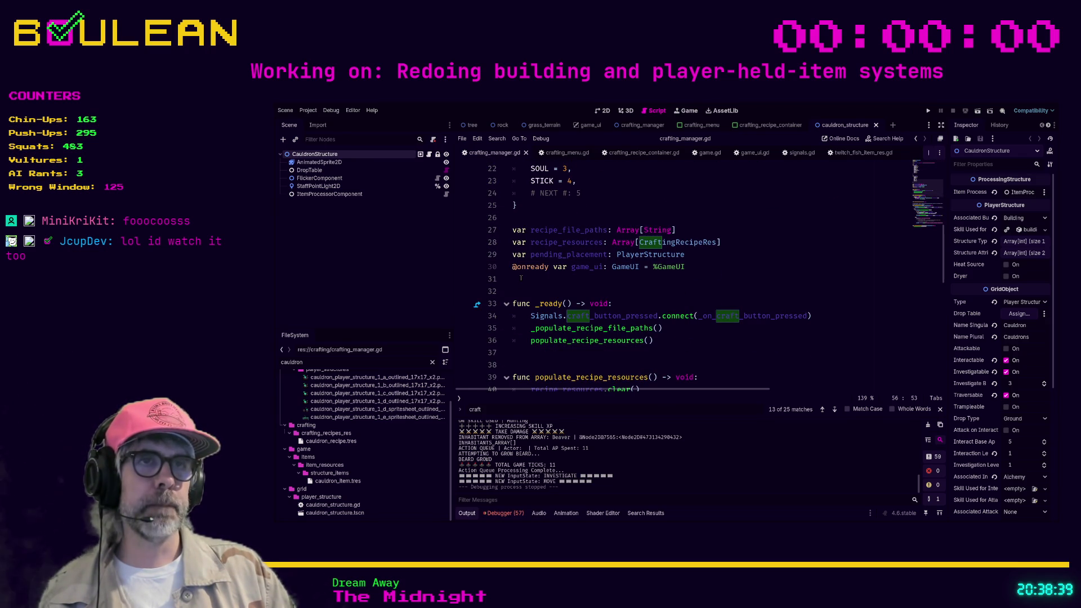
click(694, 255)
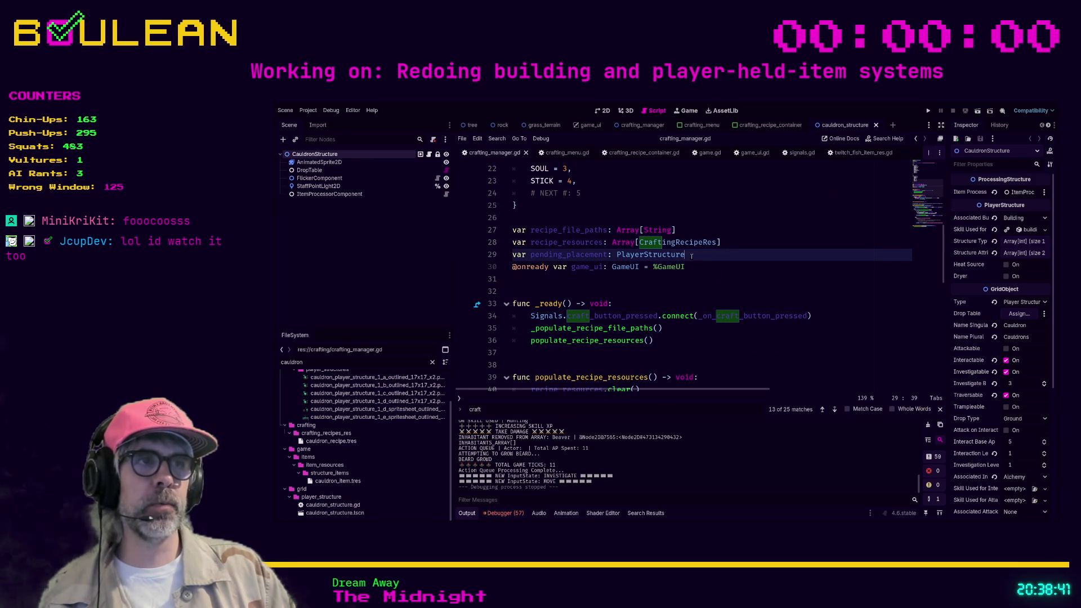
drag(691, 256, 616, 256)
scroll(659, 287, down, 4)
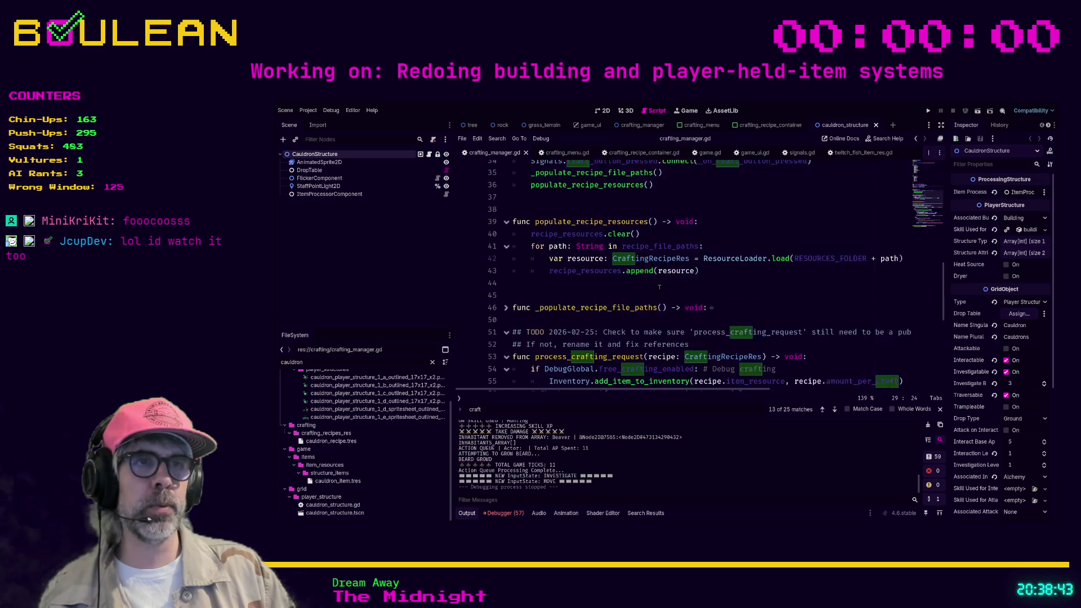
scroll(660, 287, down, 1)
Replace pending_placement's PlayerStructure type with CraftingRecipeRes, picking it from autocomplete
scroll(608, 290, down, 1)
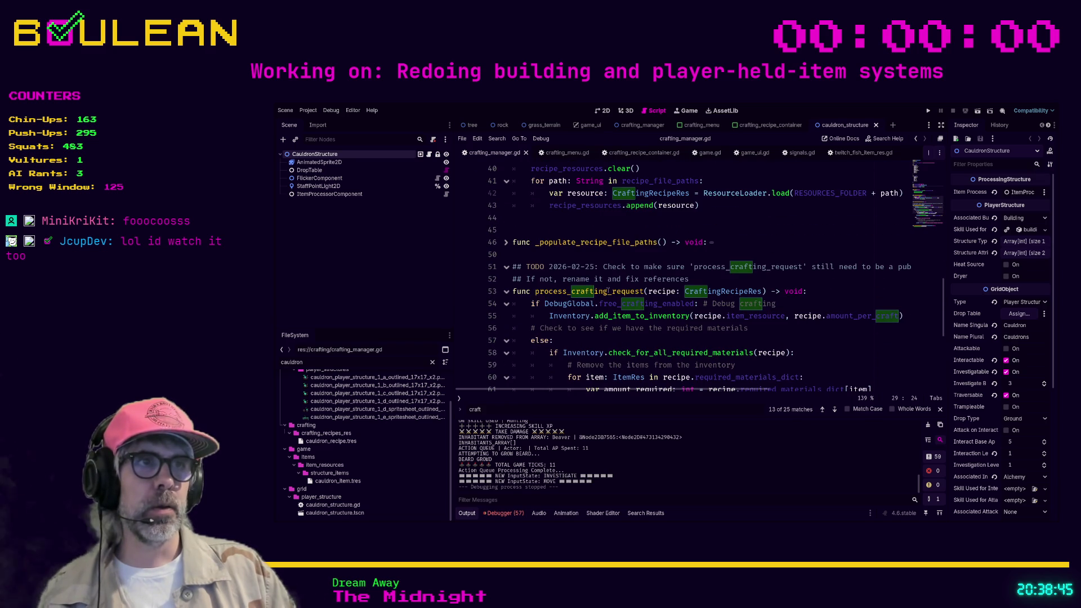
scroll(736, 305, up, 6)
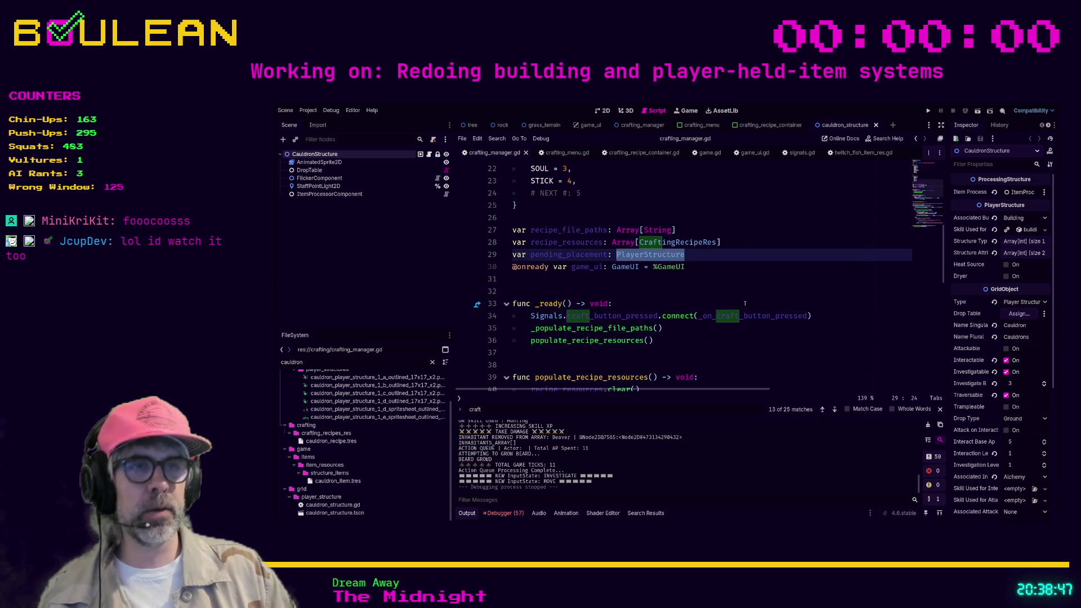
text(Crafting)
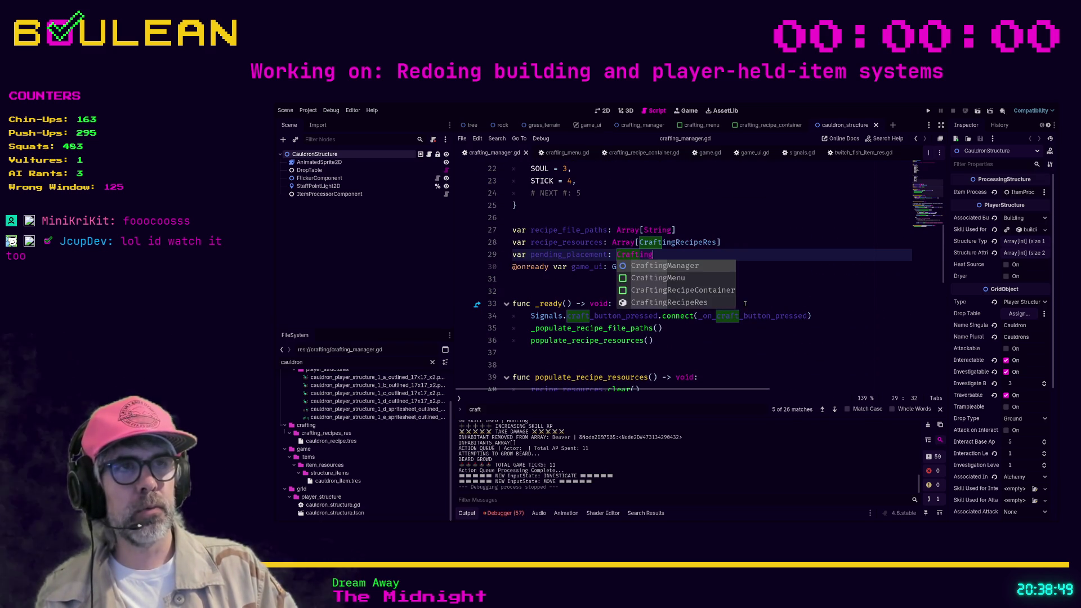
text(R)
key(Down)
key(Return)
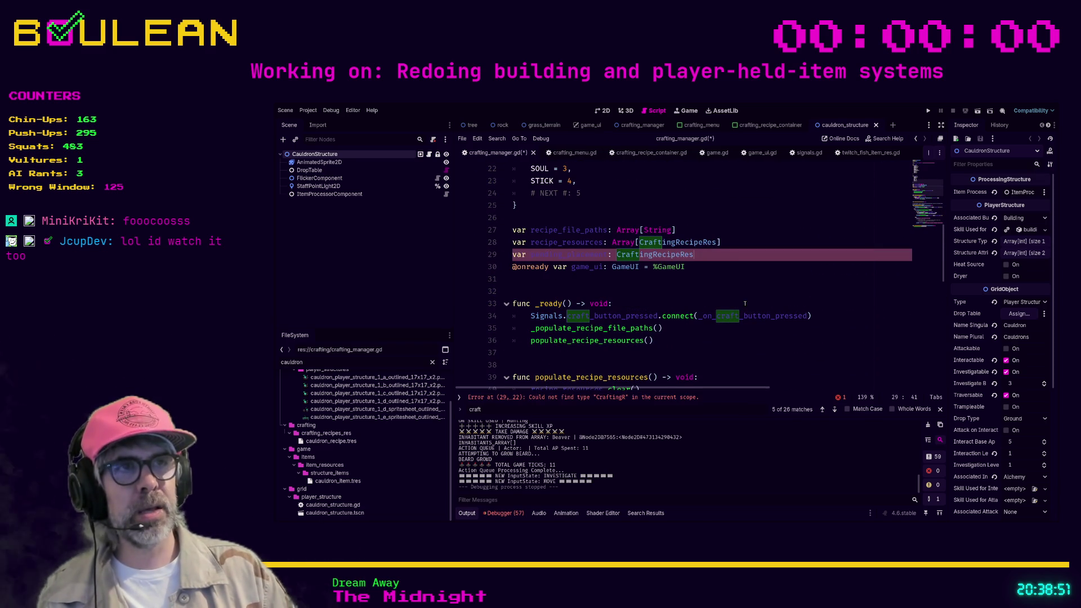
scroll(729, 298, down, 4)
scroll(790, 303, down, 2)
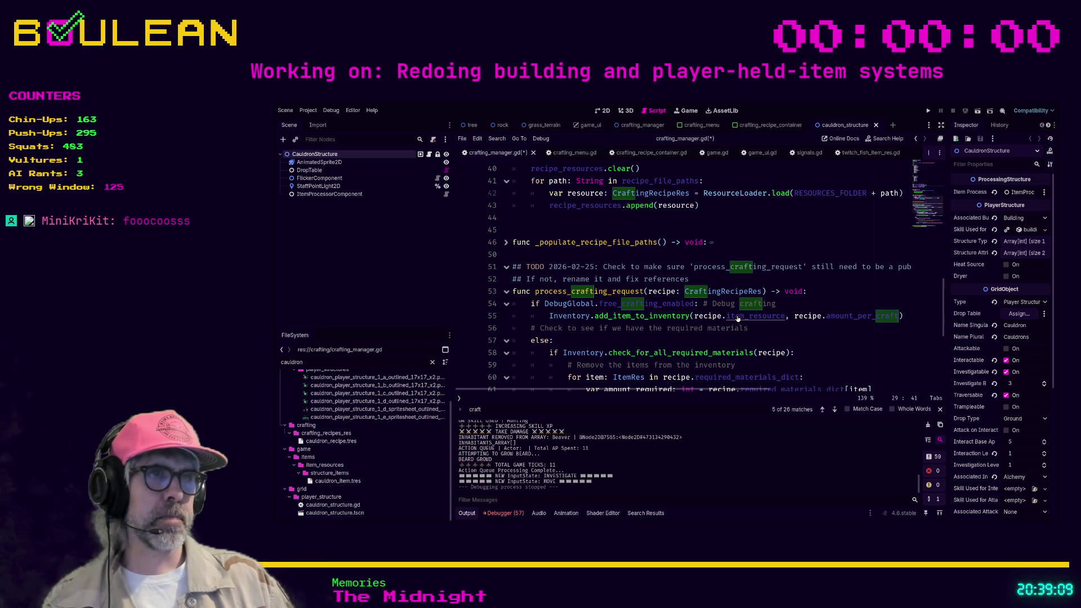
Inspect crafting_recipe_res.gd and cauldron_item.tres properties, then go back to crafting_manager.gd's else branch
ctrl+click(736, 316)
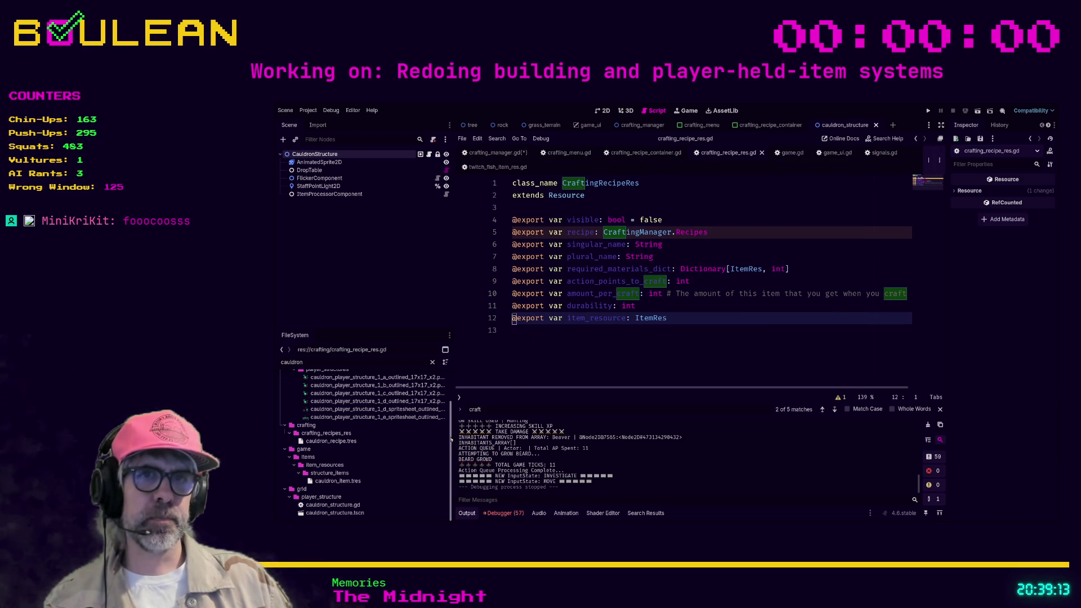
click(345, 482)
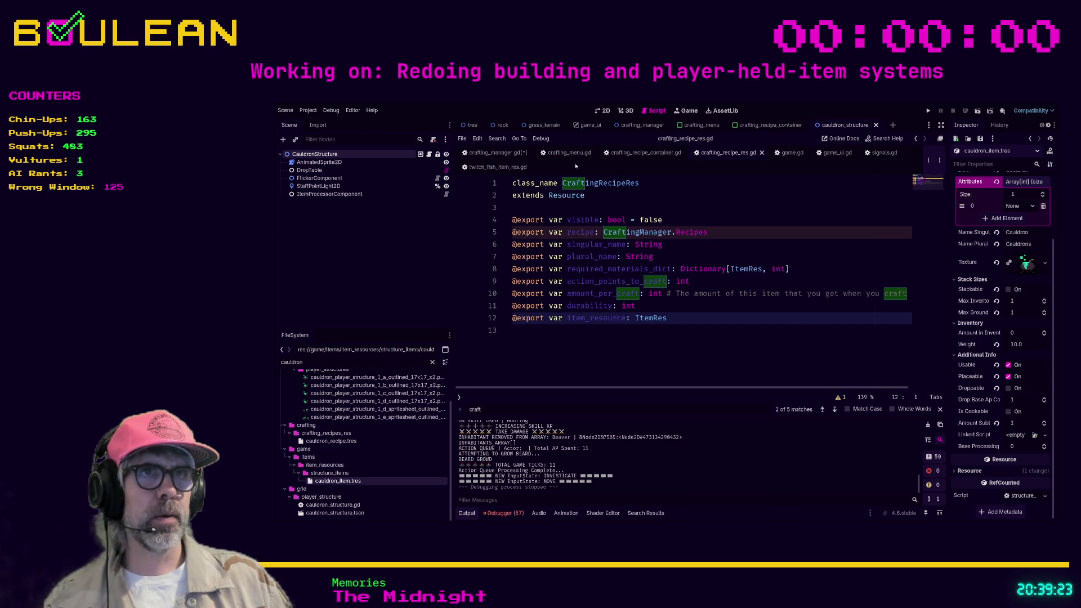
click(495, 153)
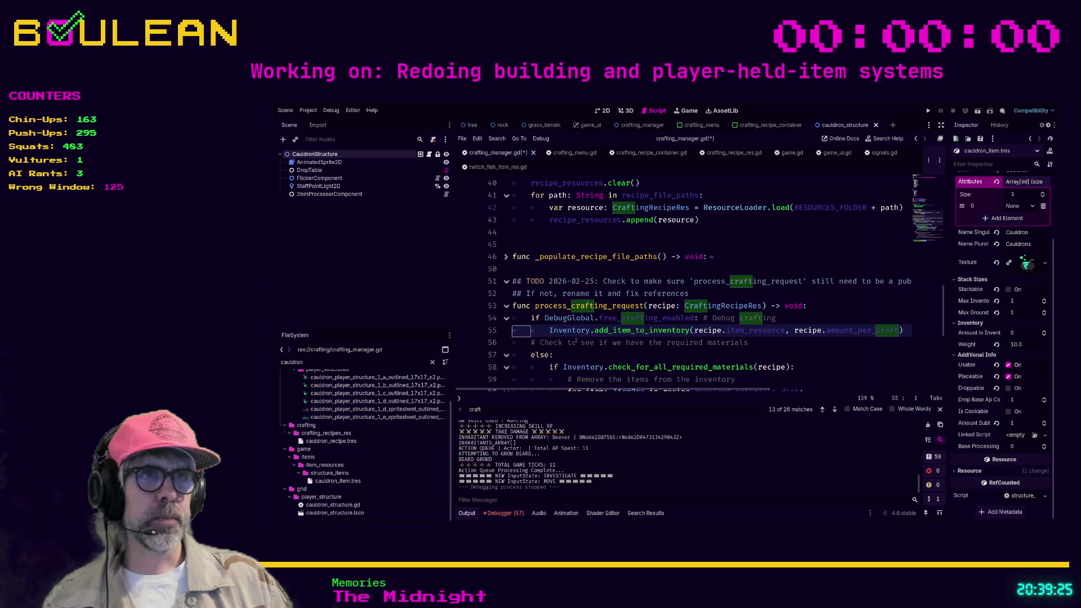
click(577, 351)
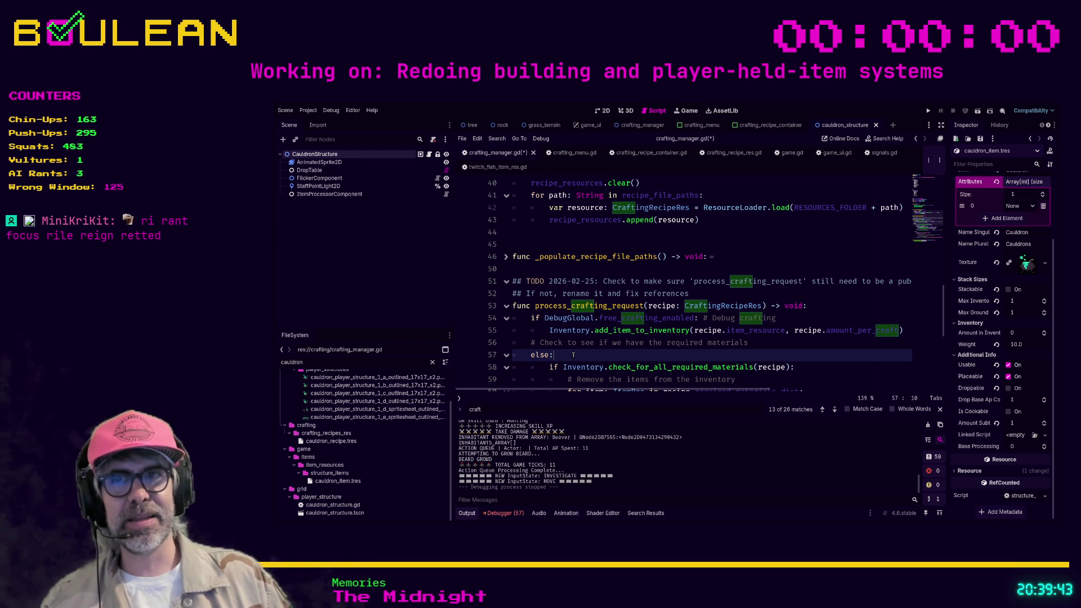
scroll(624, 264, up, 4)
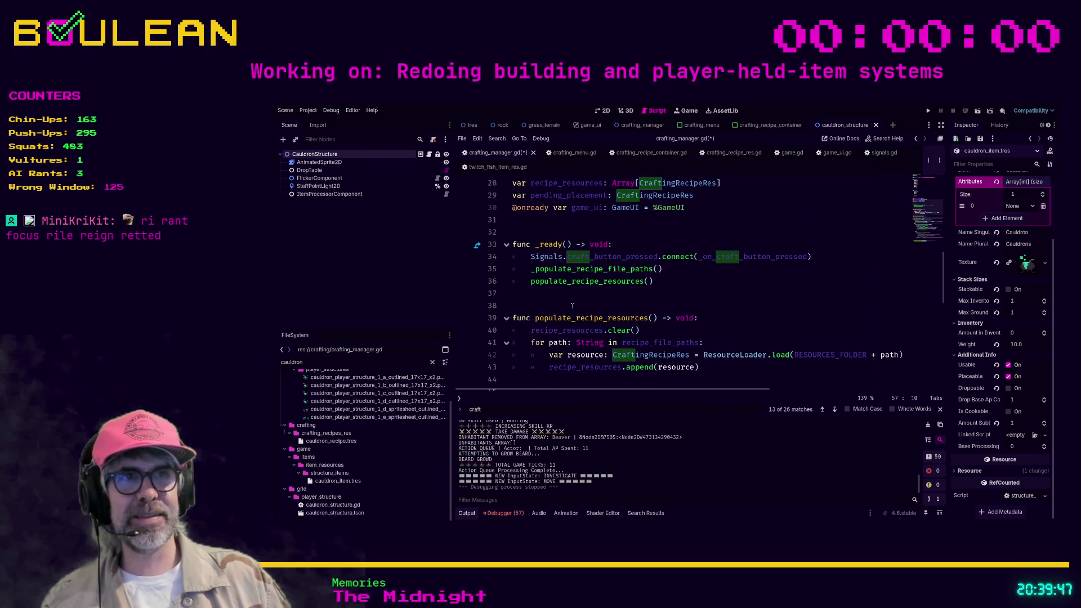
Save crafting_manager.gd and review its variables and Materials enum near the top
click(533, 307)
key(ctrl+s)
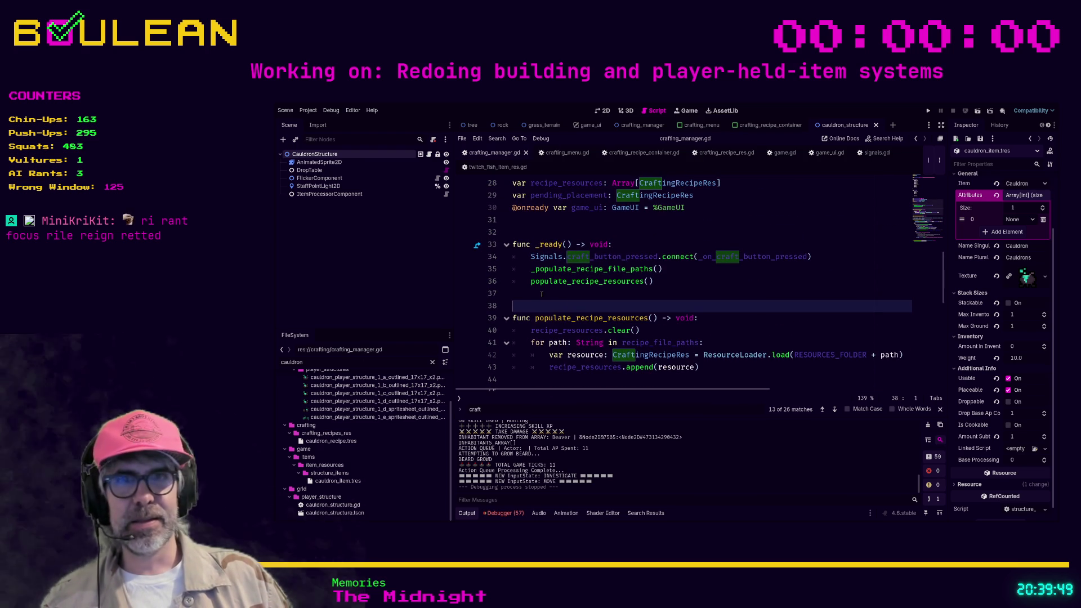
click(542, 294)
scroll(541, 294, up, 2)
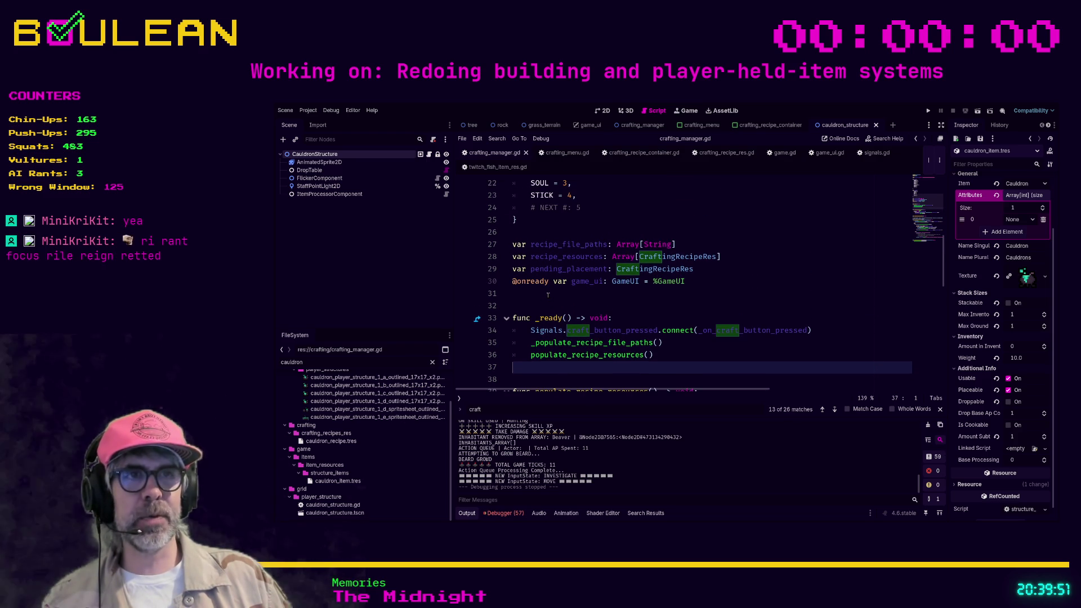
click(540, 307)
key(Up)
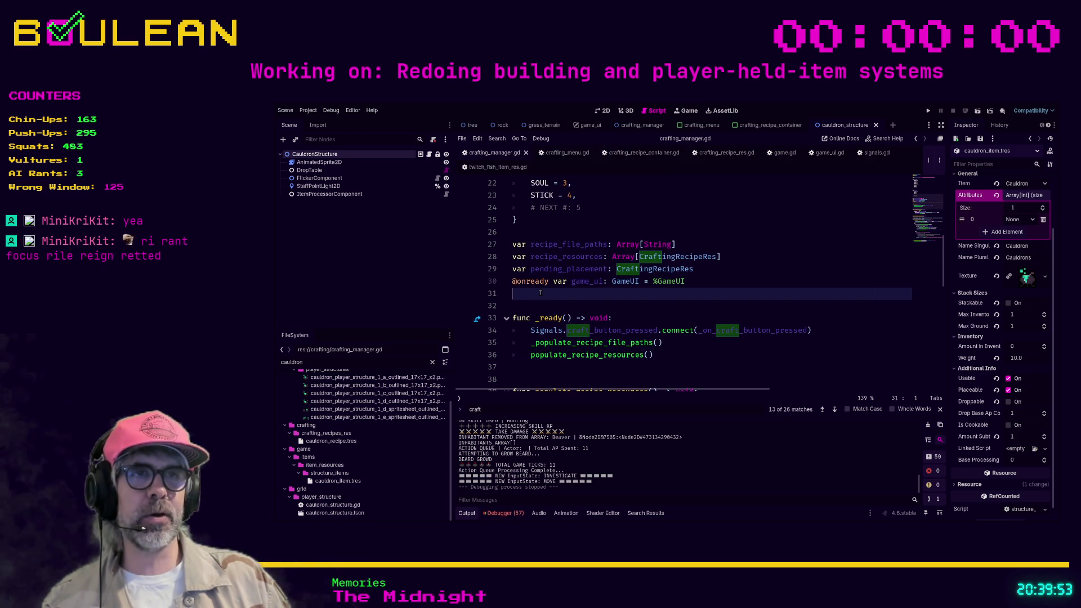
scroll(556, 304, up, 4)
click(587, 350)
scroll(620, 351, up, 3)
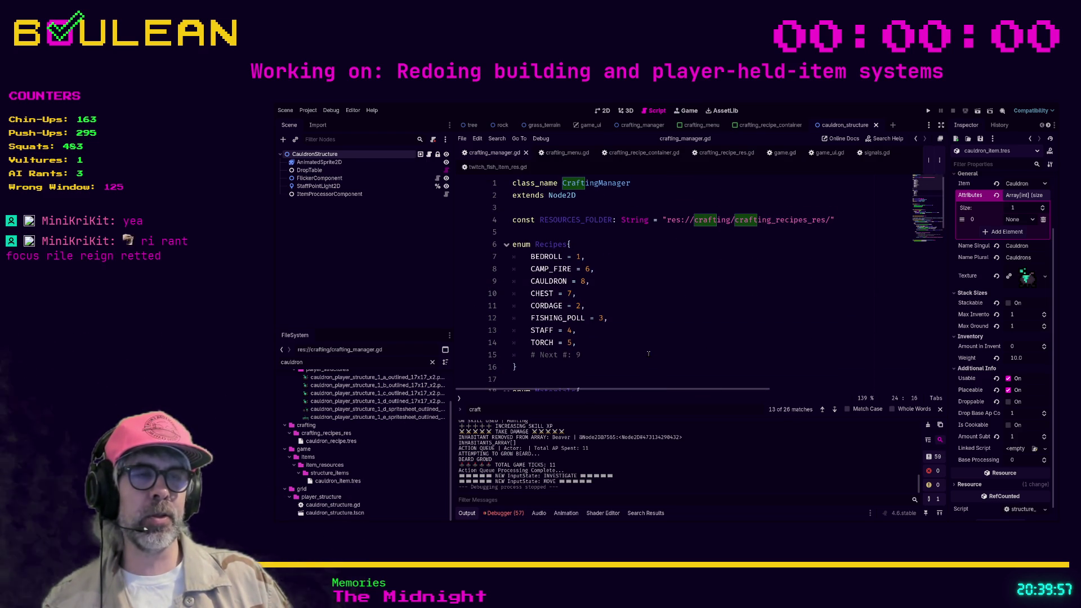
Scroll down past populate_recipe_resources and unfold the _populate_recipe_file_paths function
scroll(648, 353, down, 2)
scroll(648, 354, down, 5)
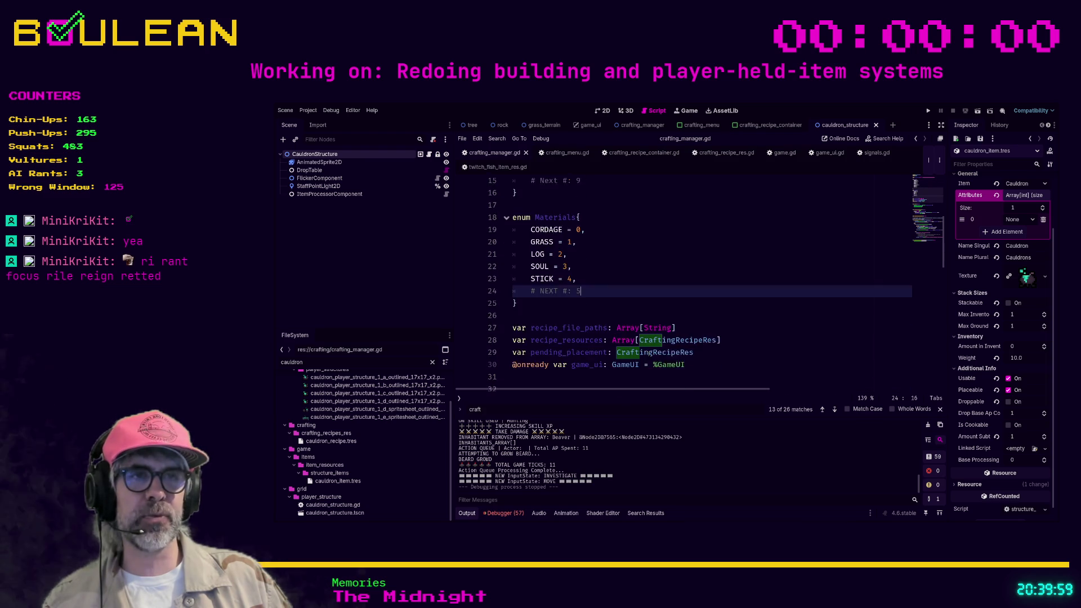
scroll(630, 352, down, 2)
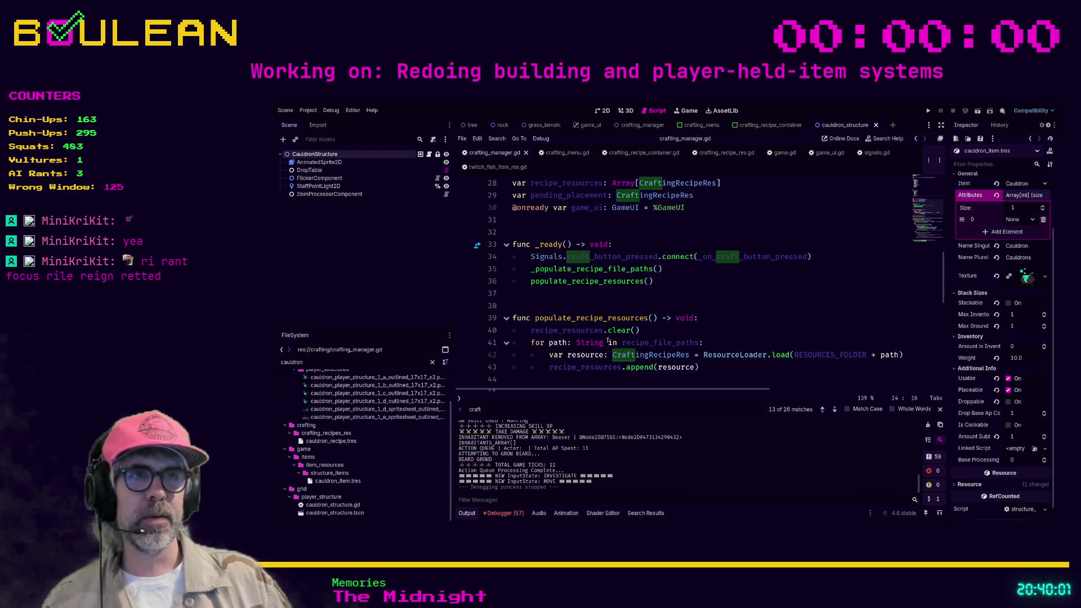
scroll(608, 340, up, 2)
scroll(608, 340, down, 2)
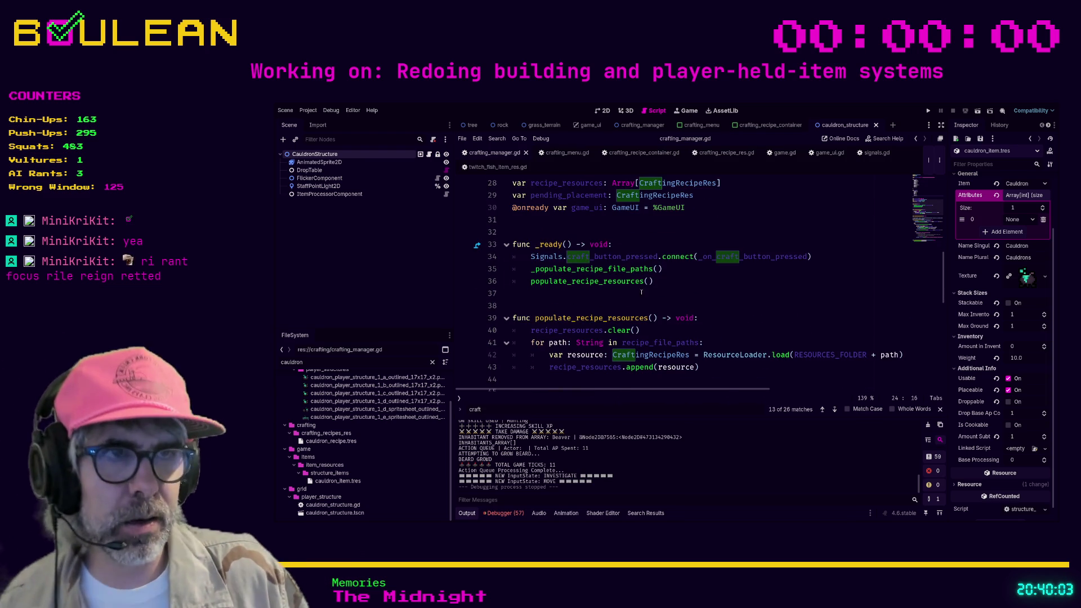
scroll(663, 270, down, 2)
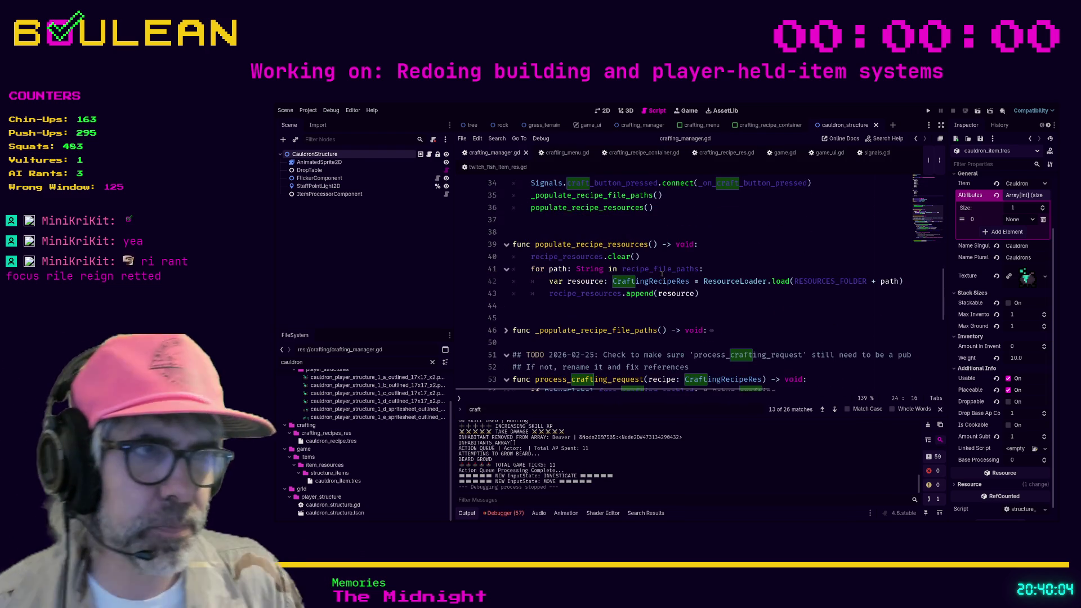
click(560, 316)
key(Up)
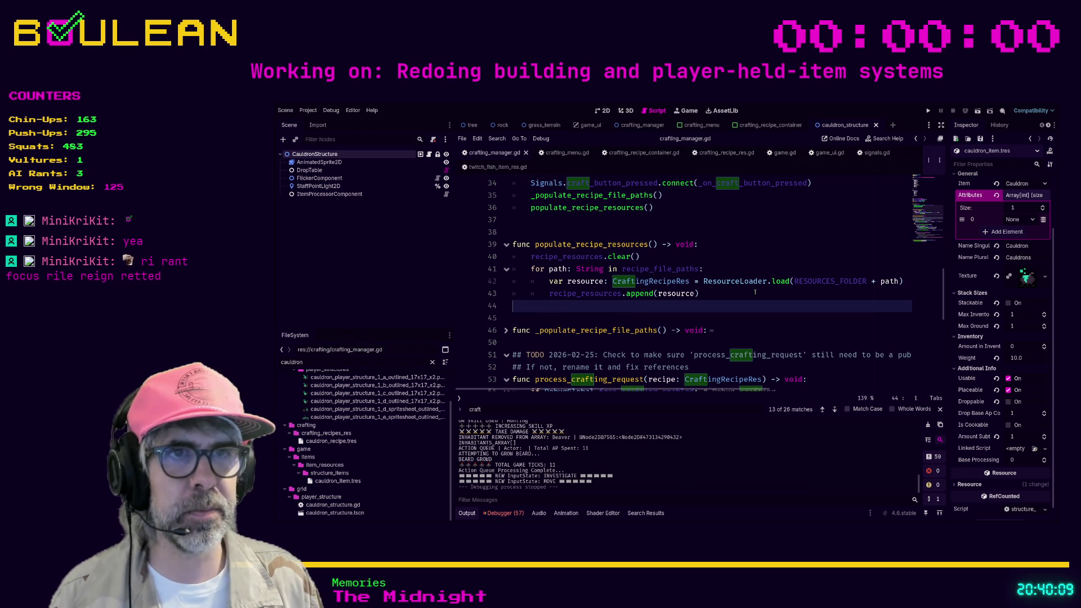
click(507, 331)
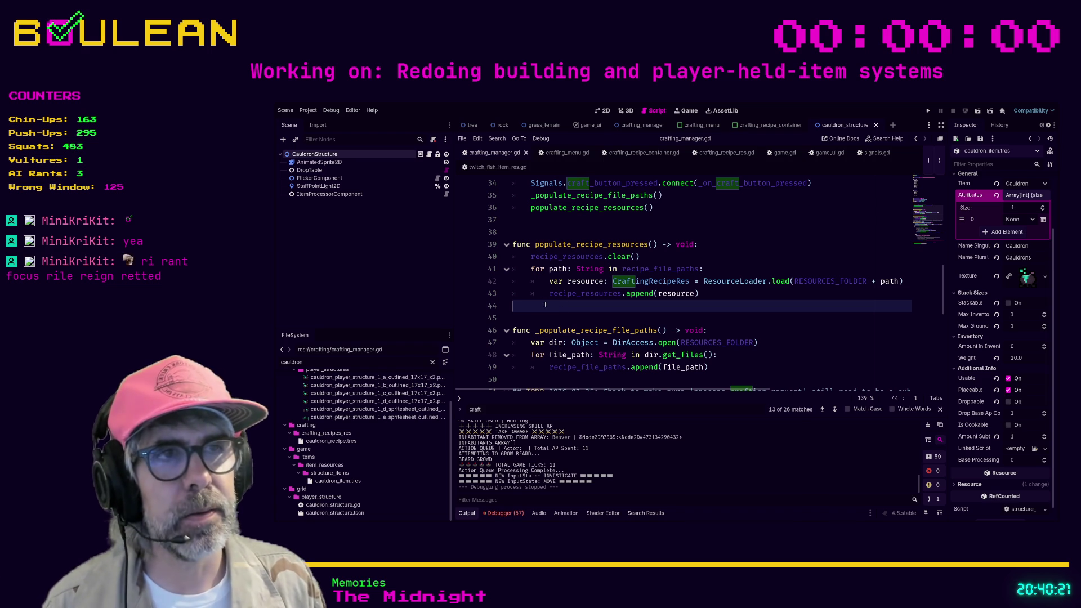
key(Down)
key(Down)
key(Down)
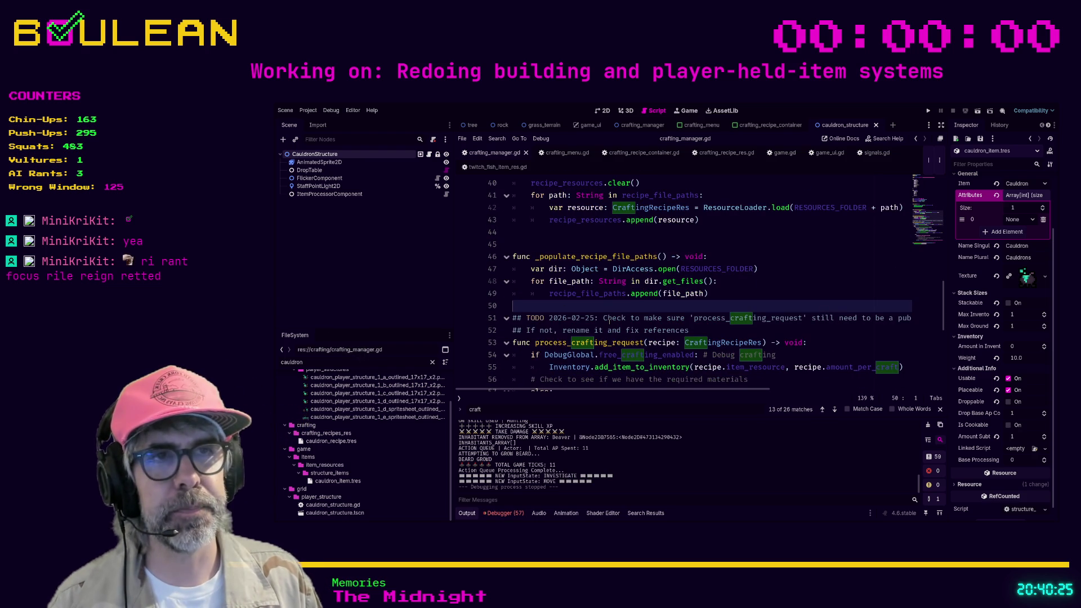
key(Return)
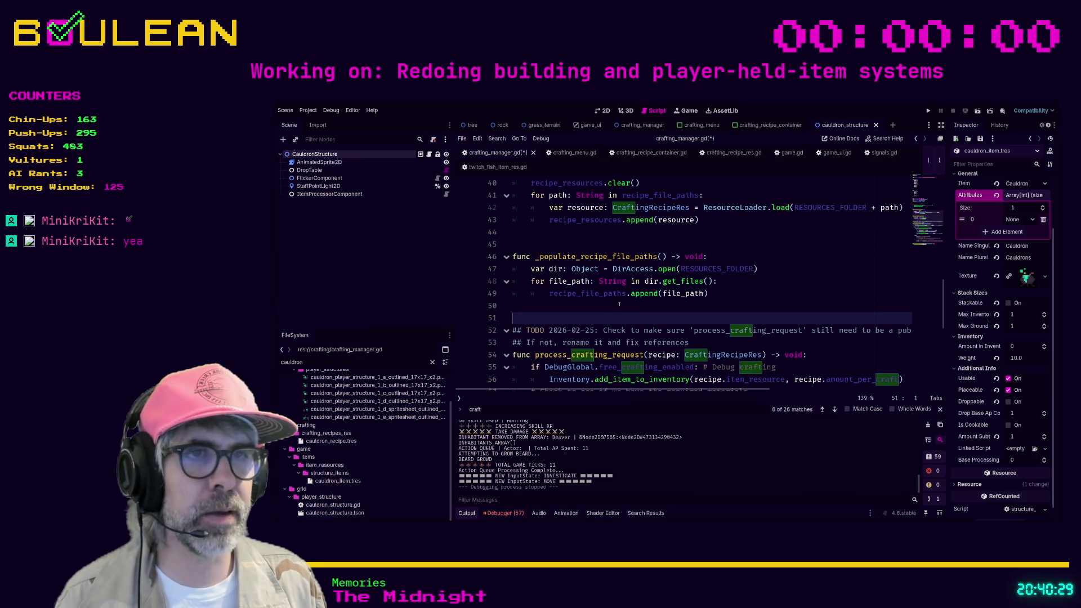
click(583, 305)
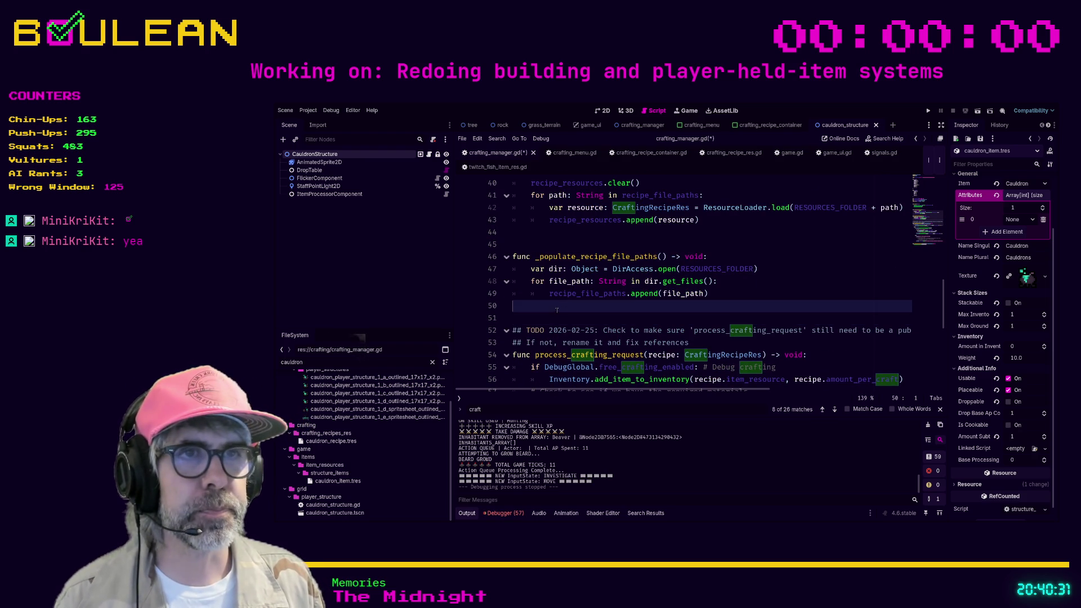
scroll(563, 310, up, 2)
scroll(557, 313, up, 4)
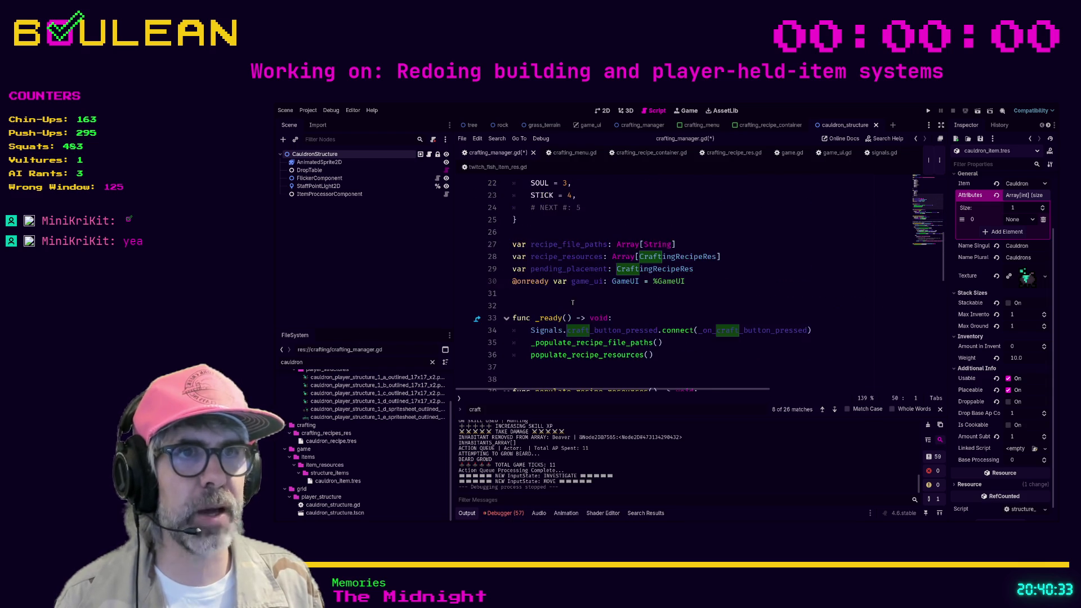
scroll(568, 307, down, 5)
scroll(574, 303, up, 4)
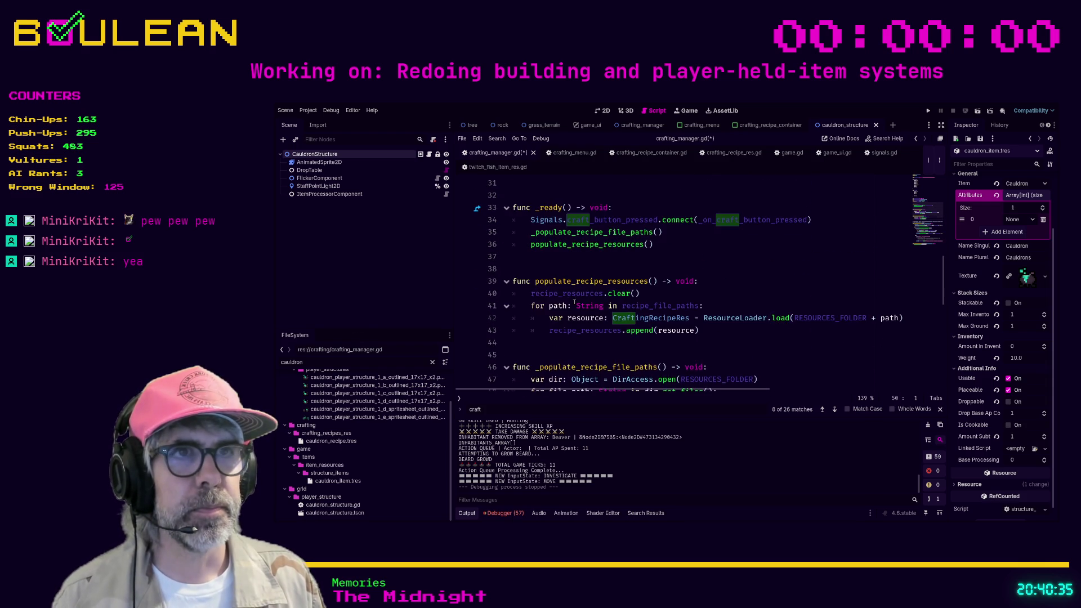
scroll(704, 268, up, 1)
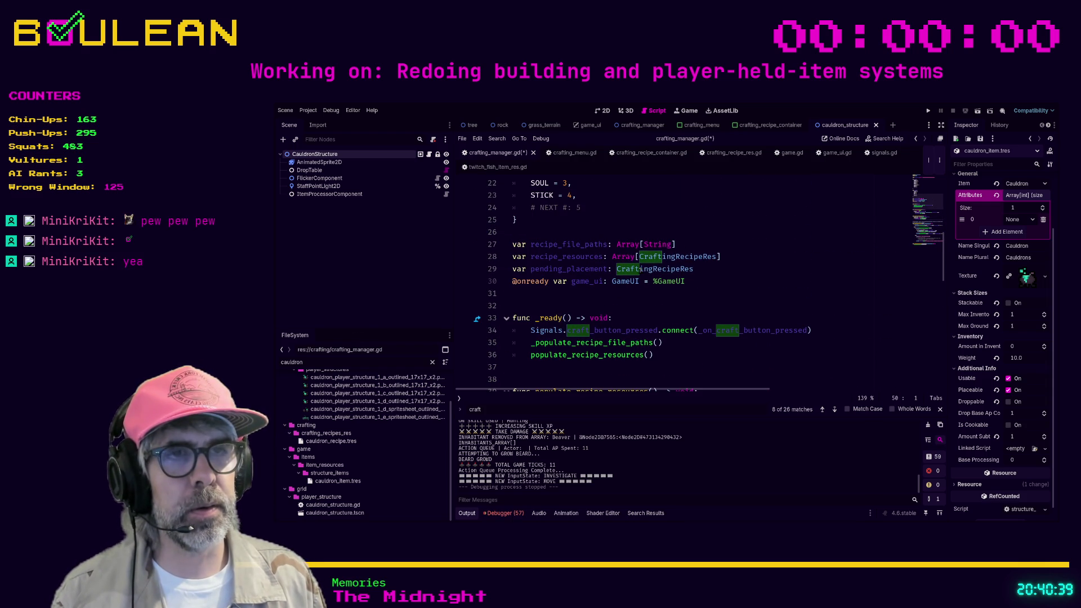
scroll(625, 287, down, 1)
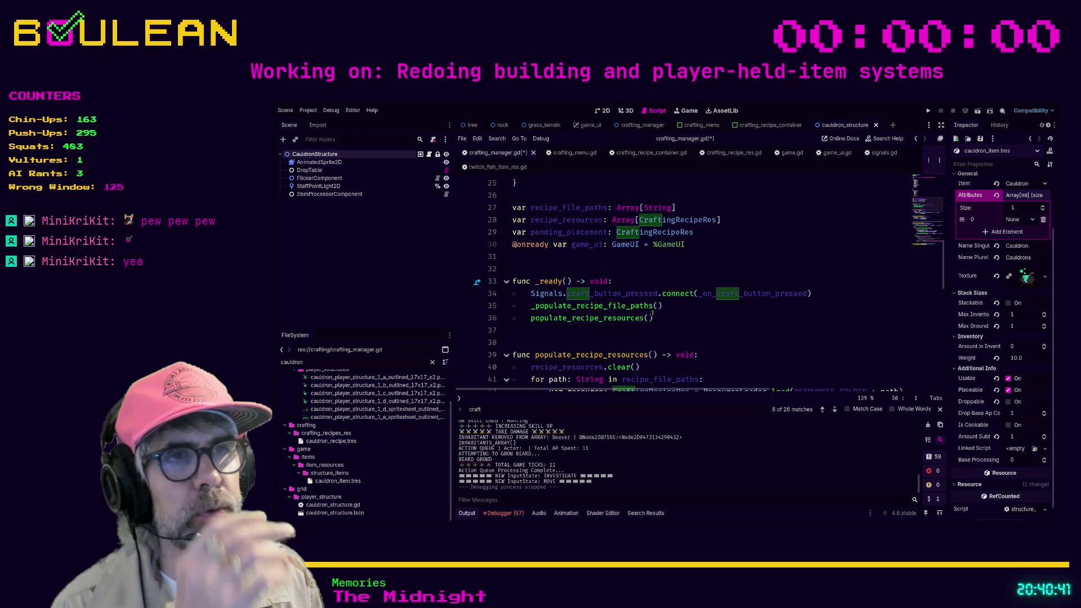
scroll(614, 310, down, 2)
scroll(610, 304, down, 1)
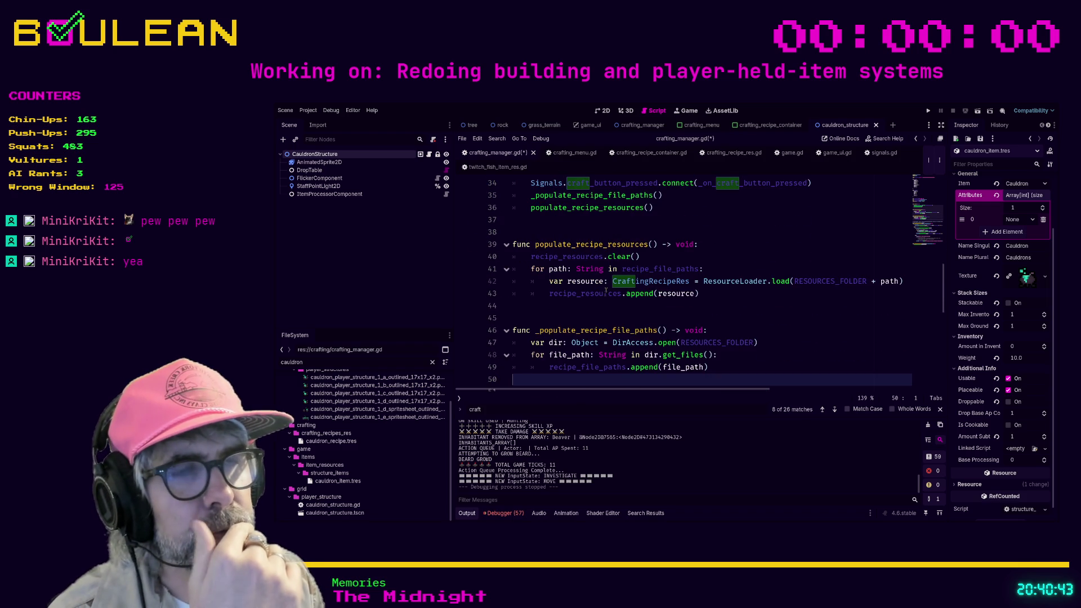
scroll(605, 290, down, 4)
scroll(656, 304, up, 3)
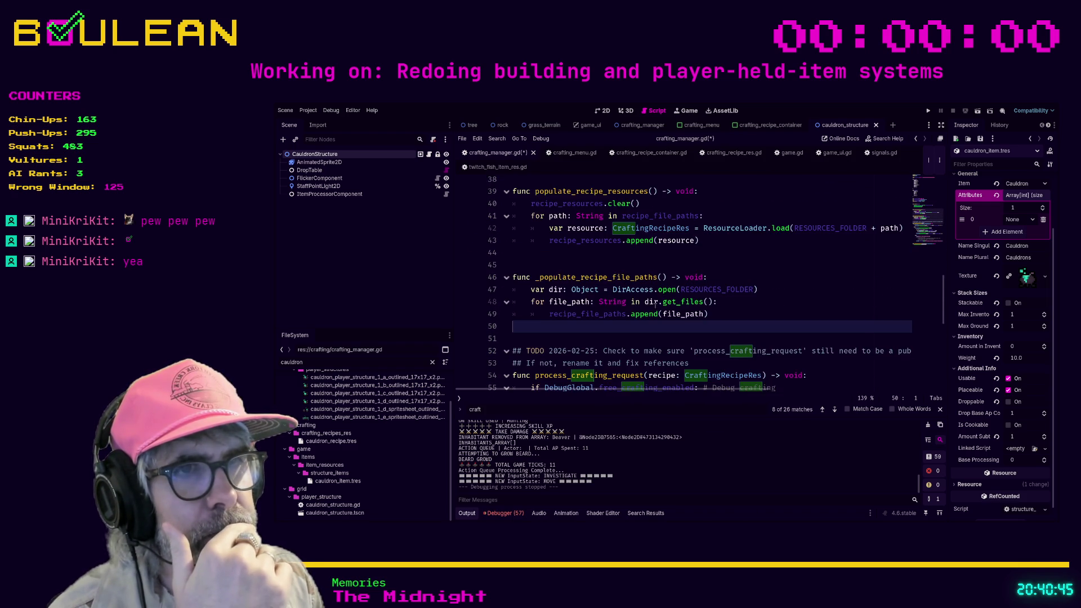
scroll(655, 304, down, 1)
scroll(654, 306, down, 1)
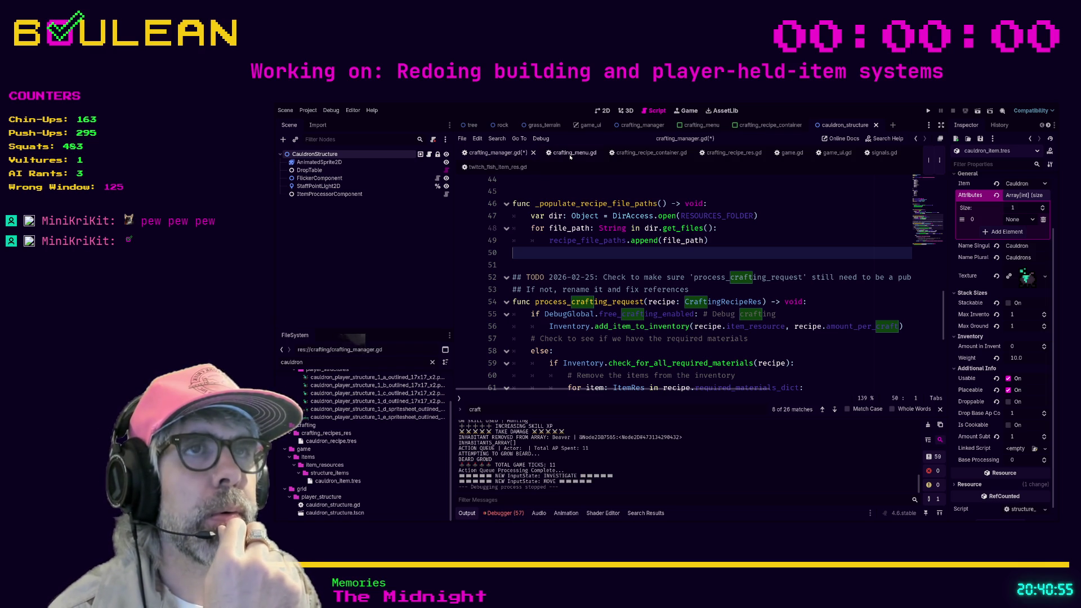
Switch to crafting_menu.gd and scroll through its code
click(571, 157)
scroll(573, 342, down, 5)
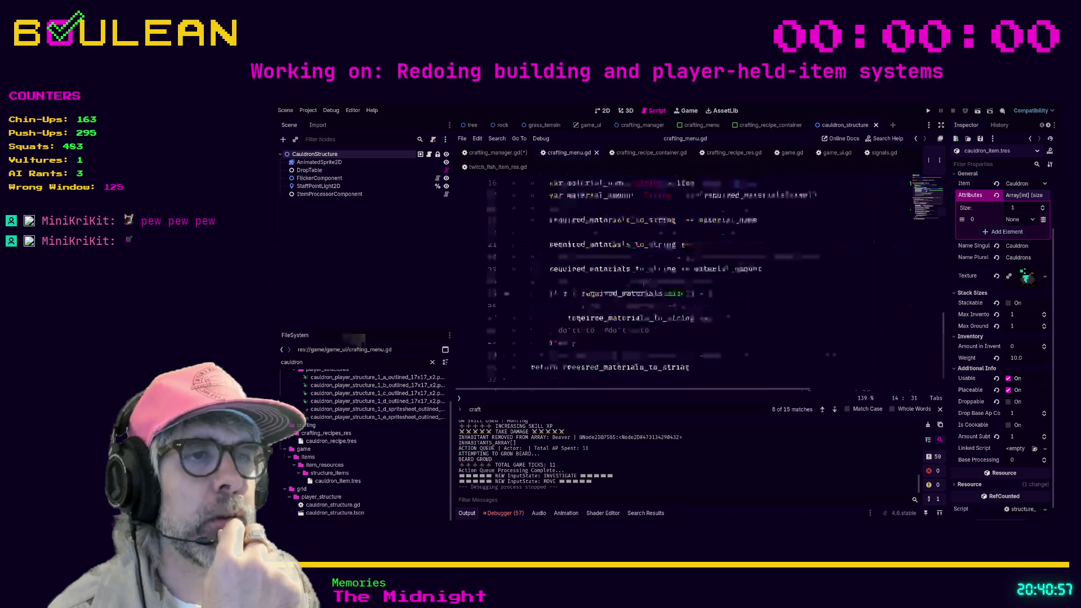
scroll(573, 342, up, 5)
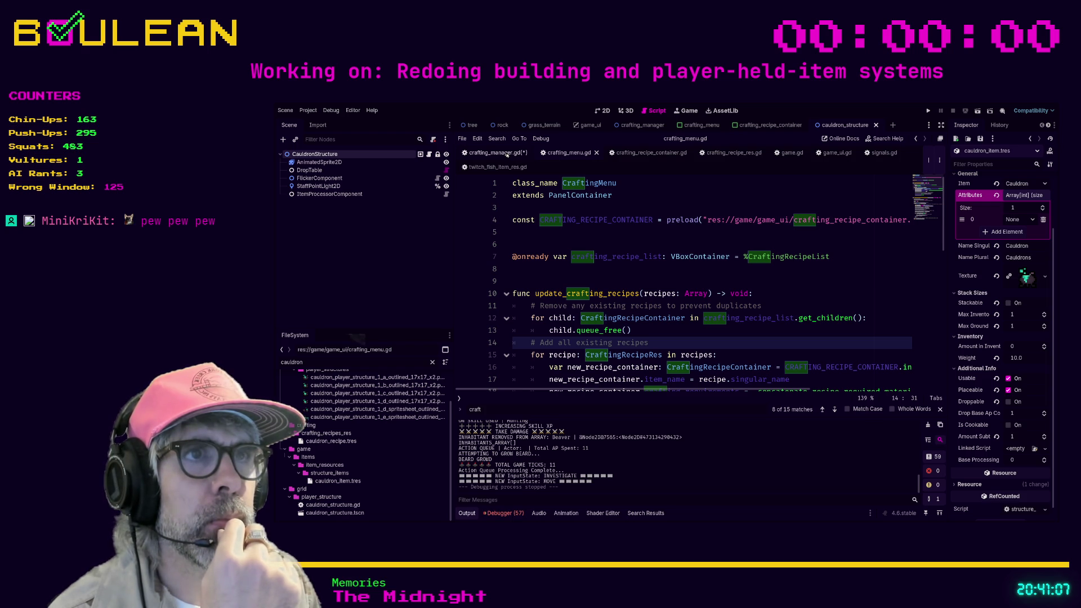
scroll(626, 271, down, 2)
scroll(626, 271, down, 3)
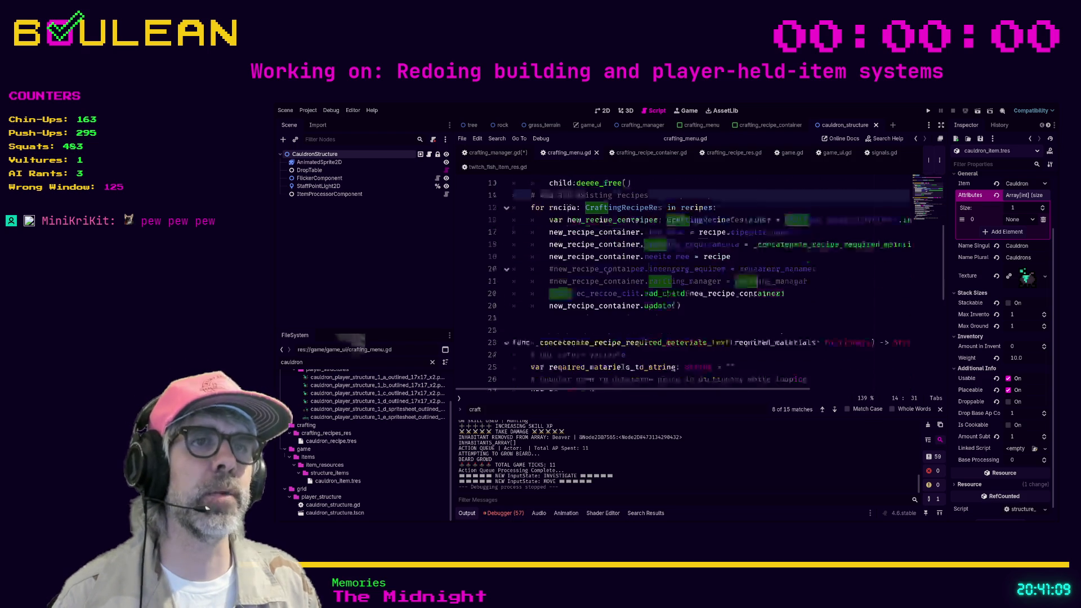
scroll(605, 274, up, 5)
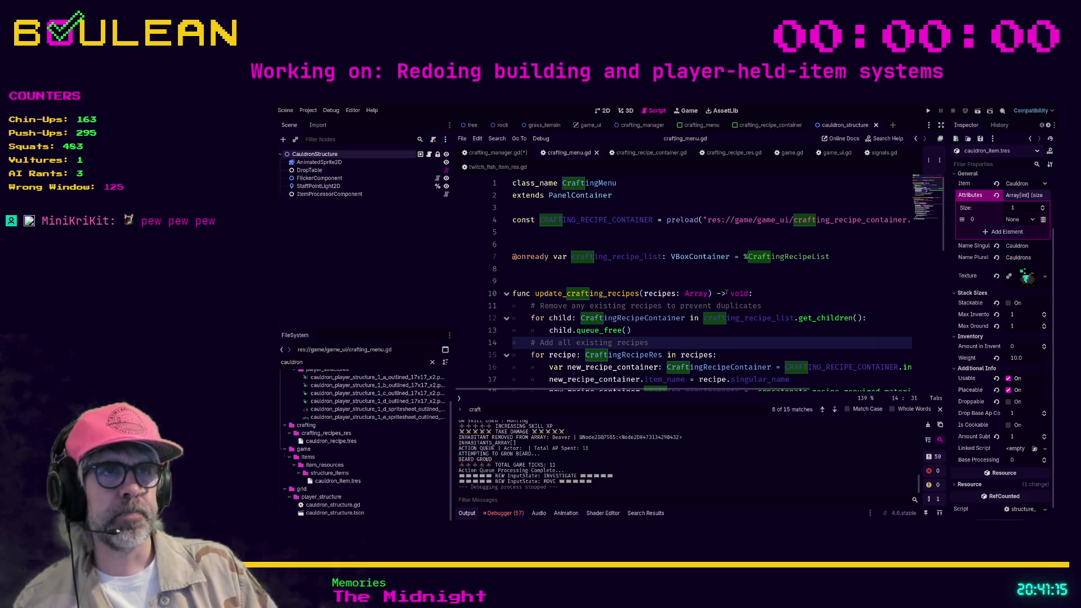
scroll(723, 291, down, 4)
scroll(727, 293, up, 4)
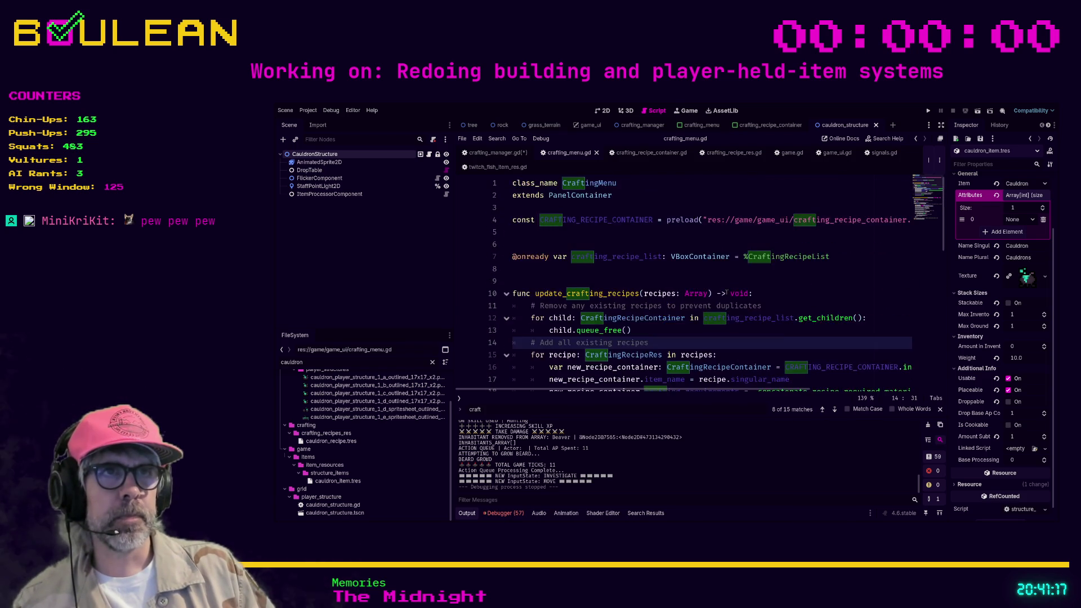
scroll(563, 273, down, 2)
scroll(560, 270, up, 2)
Insert func _ready() -> void: connecting Signals.craft_button_pressed to _on_craft_button_pressed above update_crafting_recipes
click(585, 282)
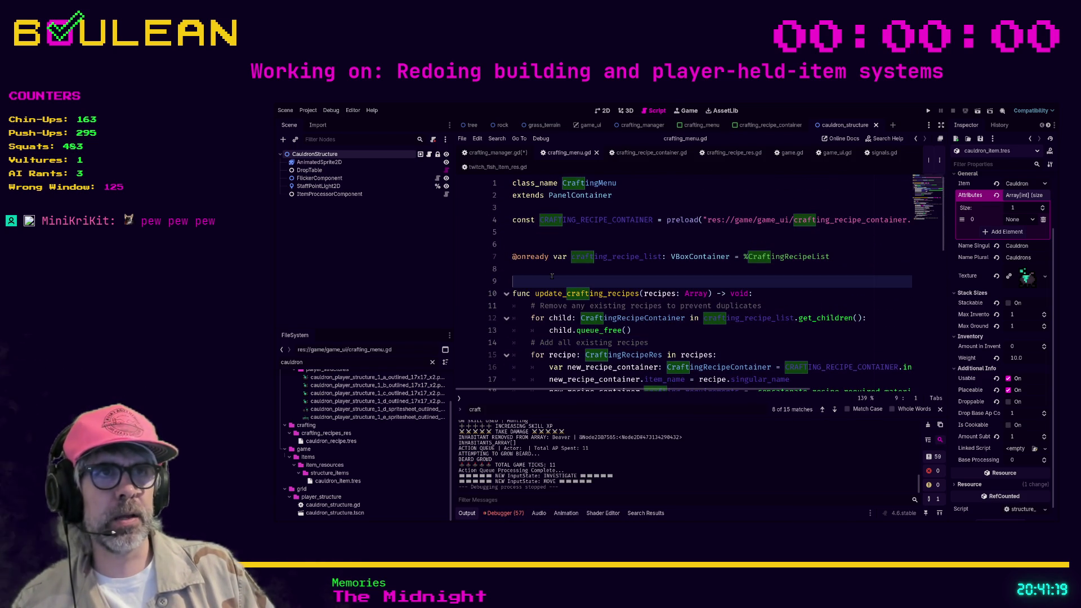
key(Return)
key(Up)
key(Return)
key(Up)
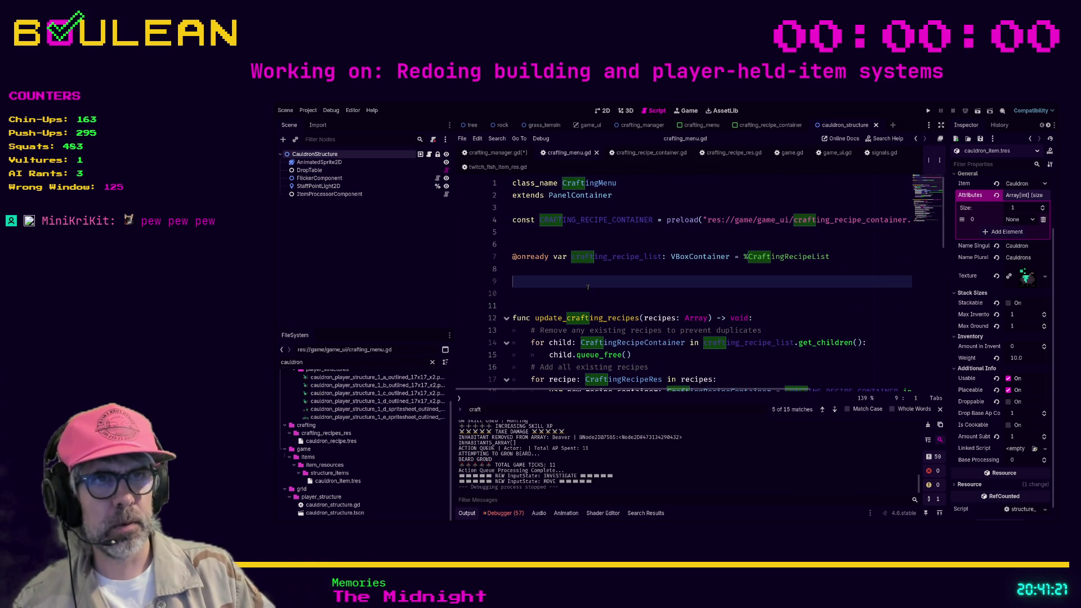
text(ady)
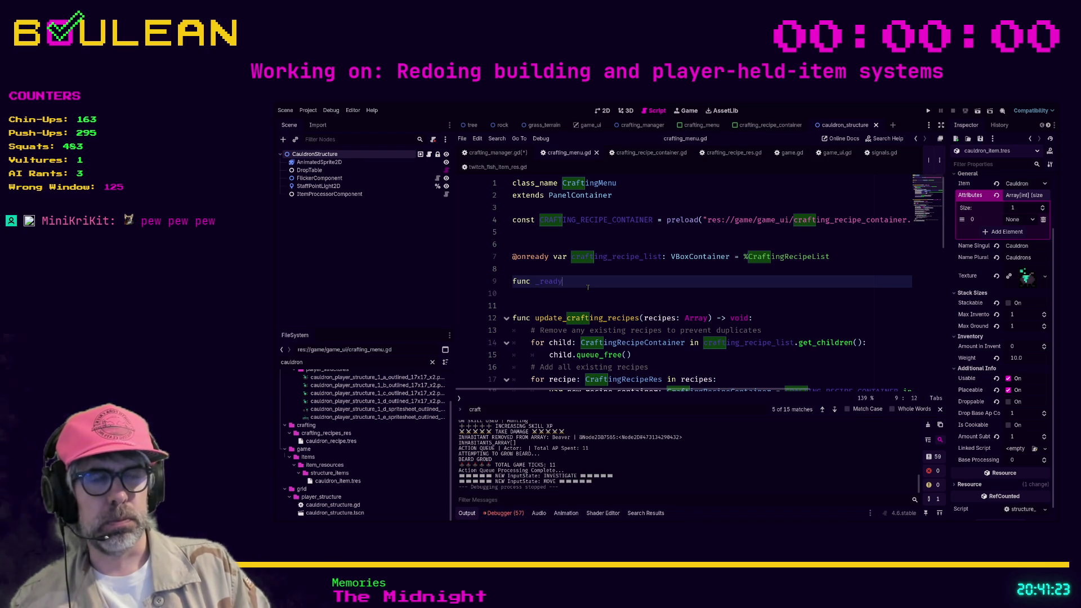
key(Return)
key(Return)
text(Signa)
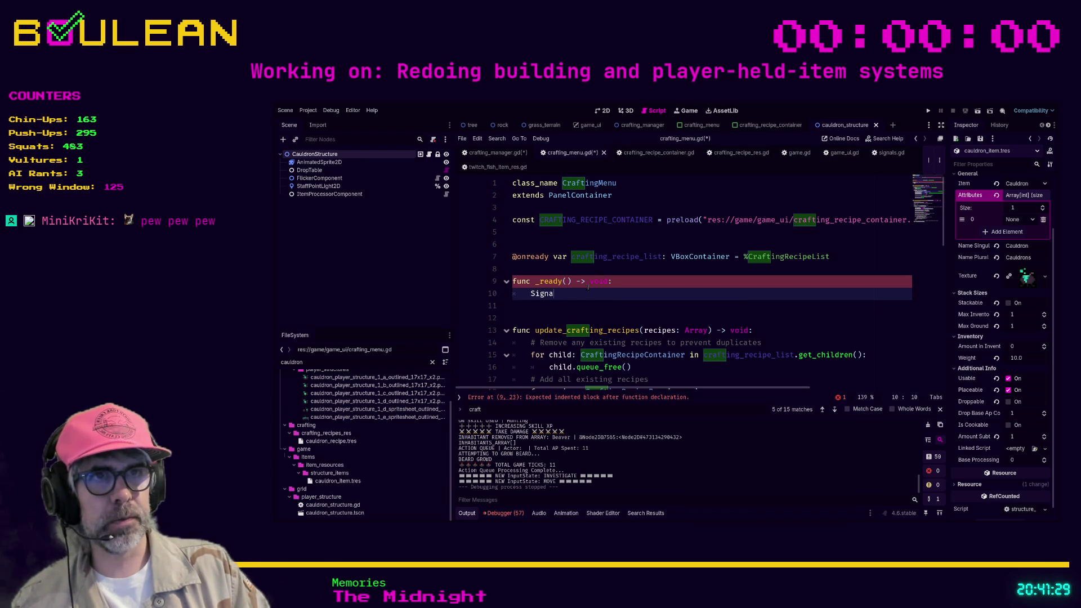
text(ls.)
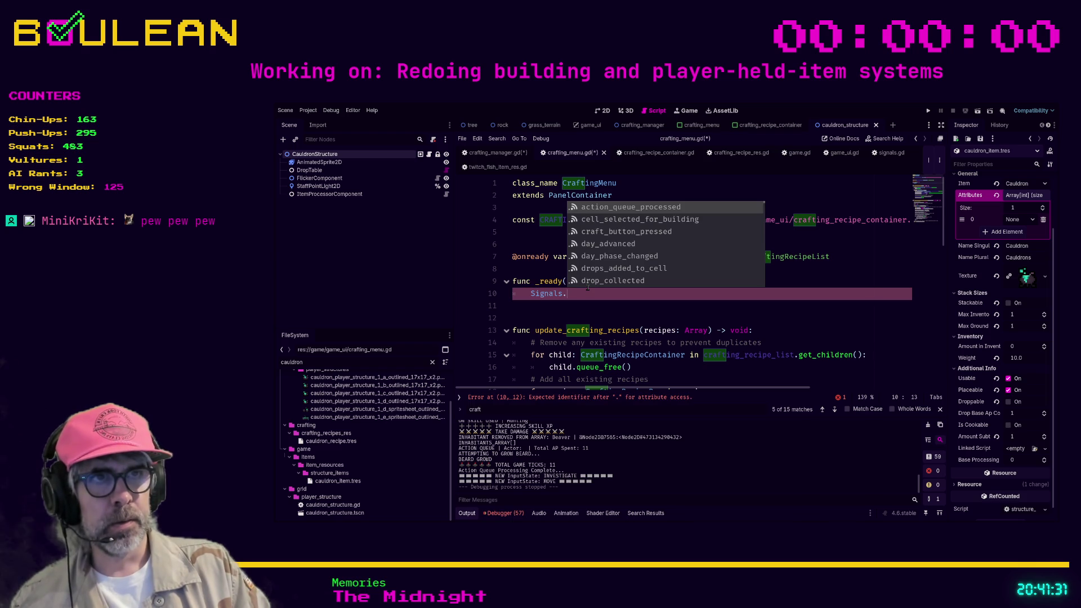
text(craft)
key(Return)
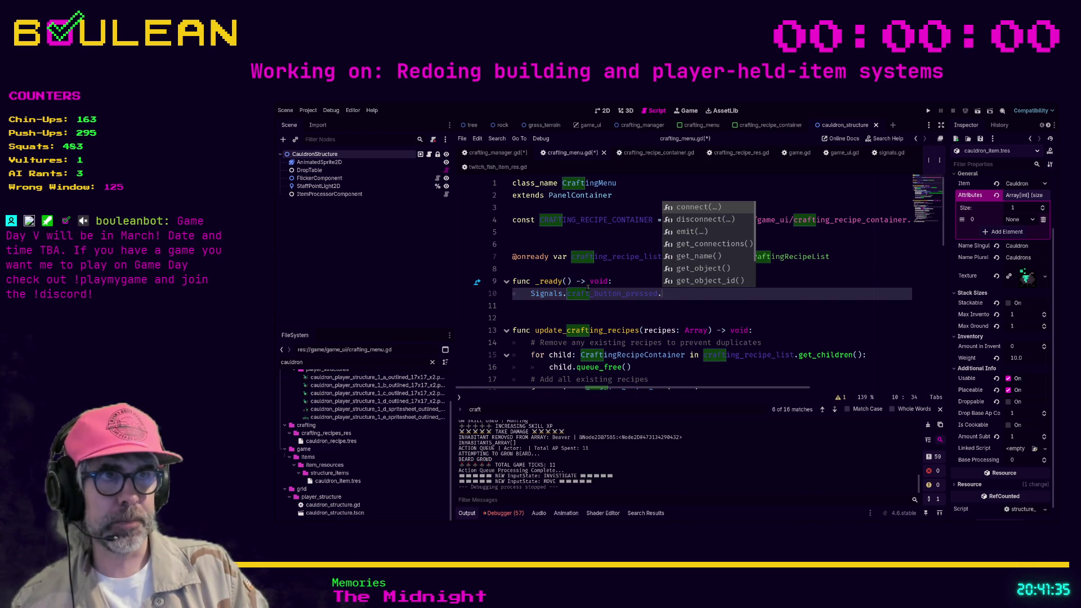
key(Return)
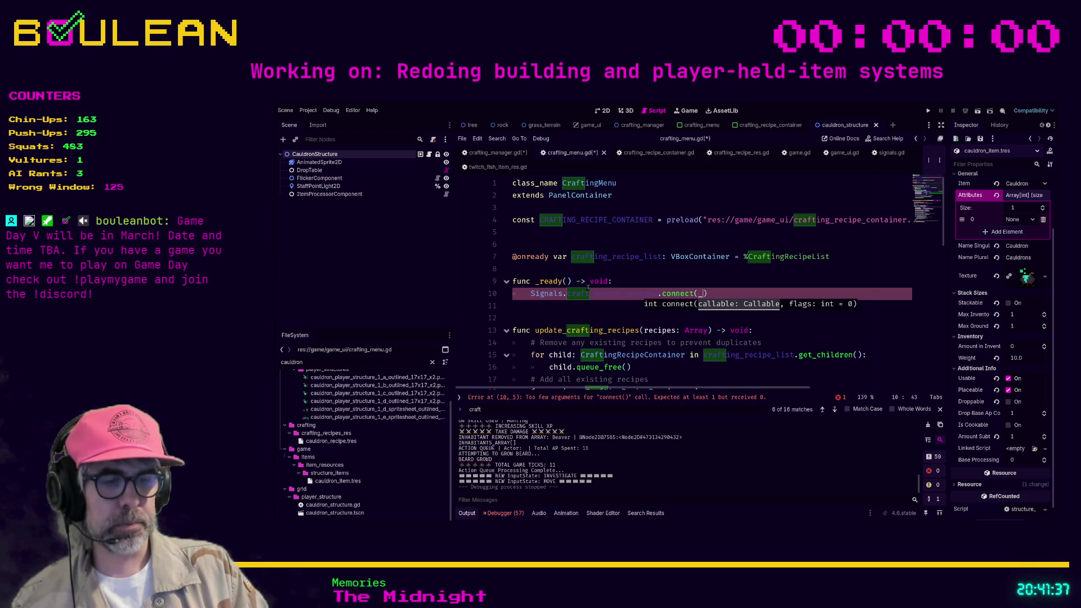
text(_on_c)
text(raft_button_)
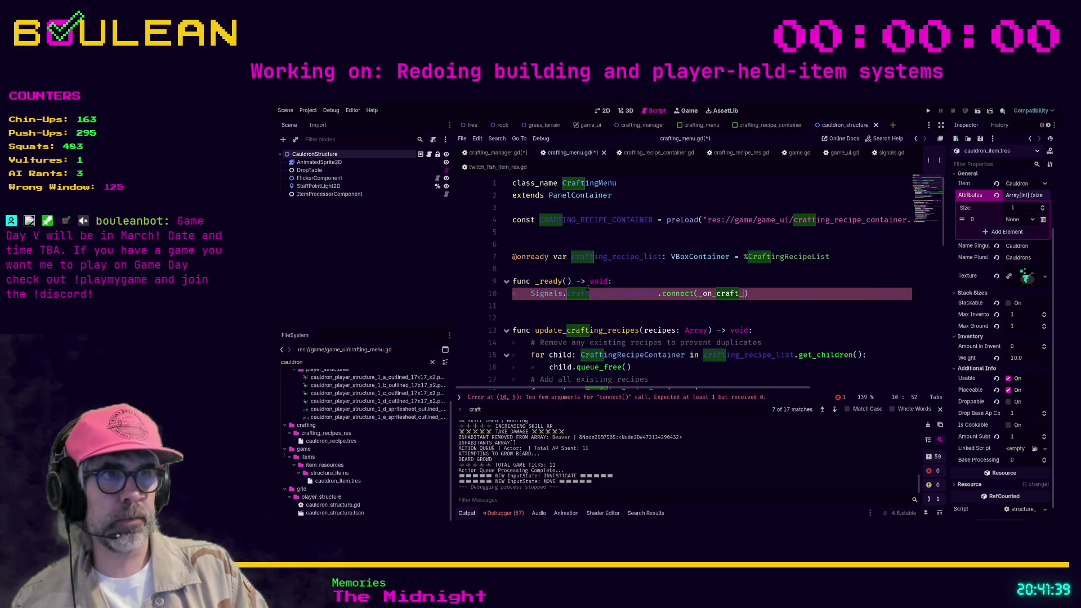
text(pressed)
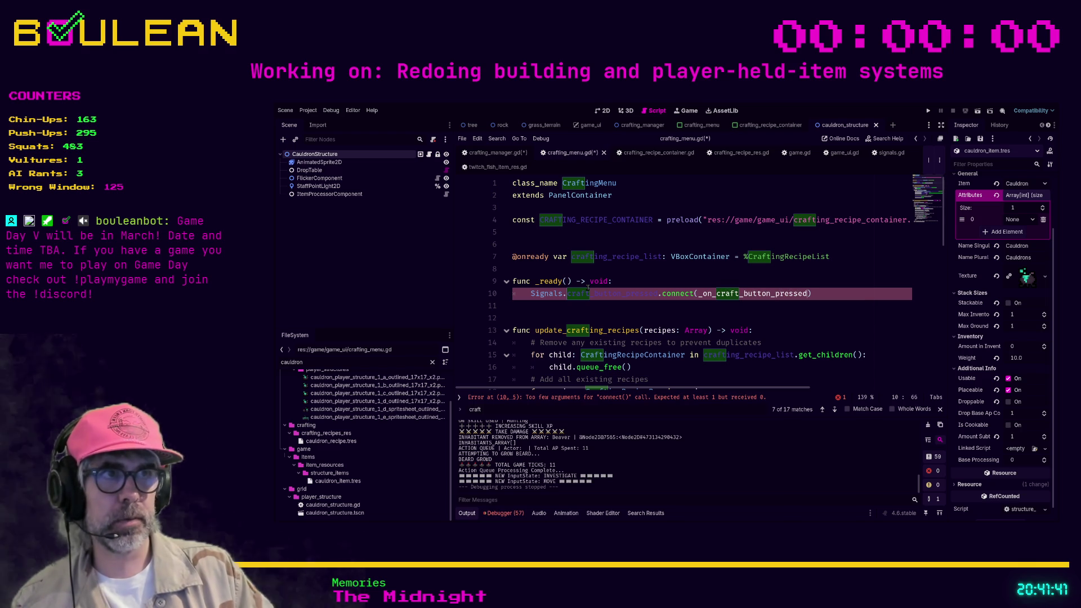
double_click(757, 295)
key(ctrl+c)
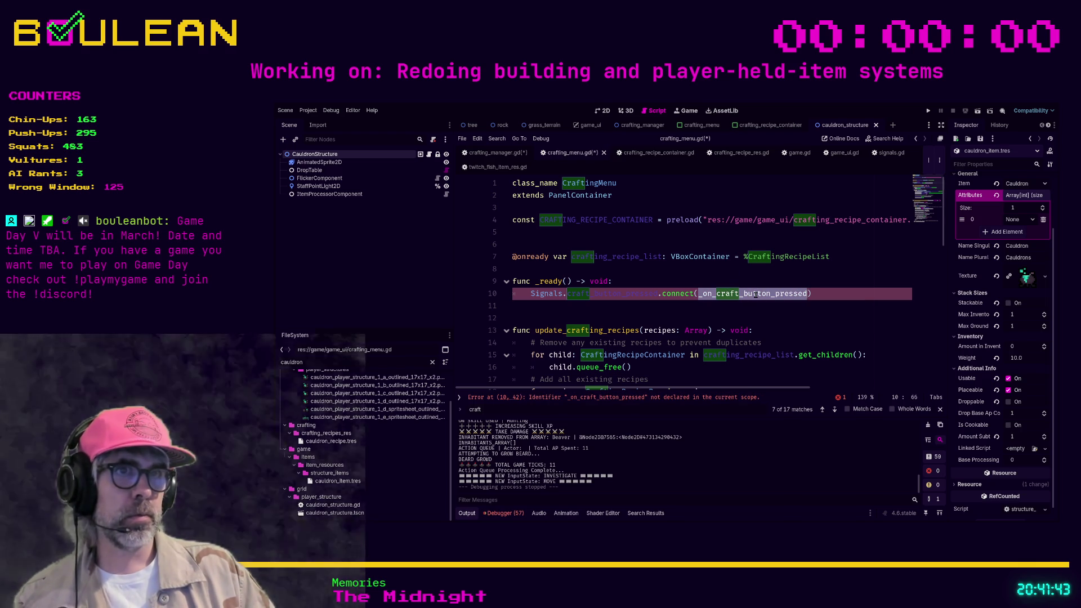
Paste the _on_craft_button_pressed name onto a new line 55 after the final return statement
scroll(756, 295, down, 12)
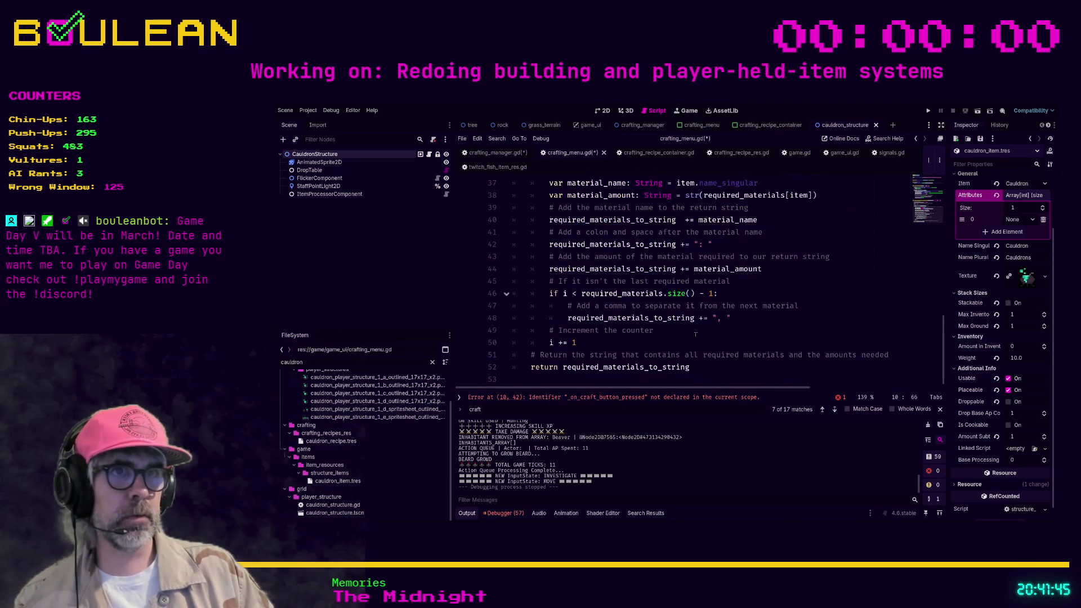
scroll(695, 334, up, 4)
scroll(619, 333, down, 3)
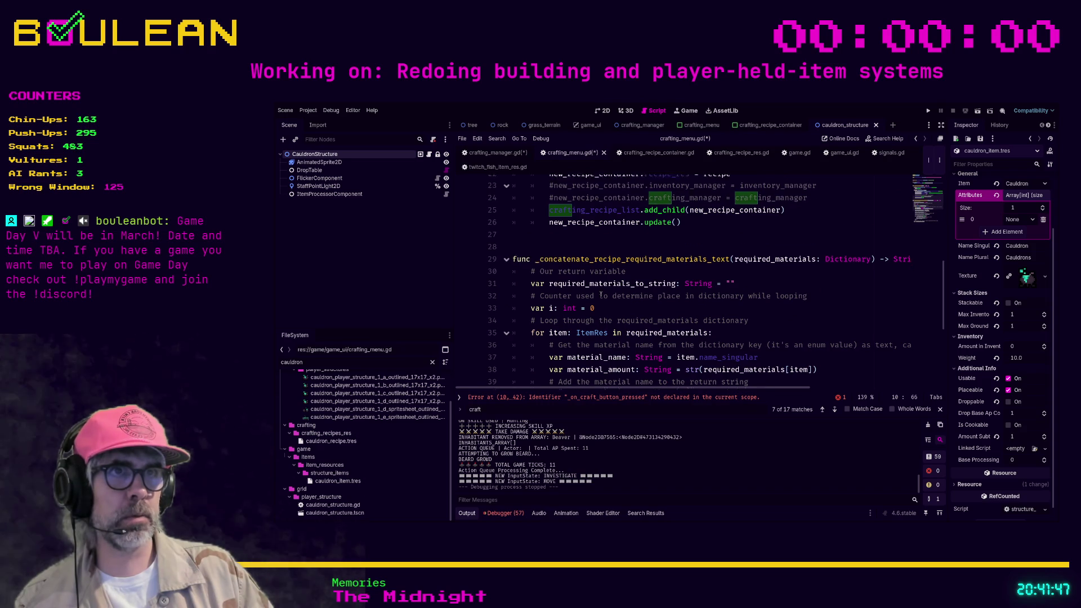
scroll(619, 333, down, 1)
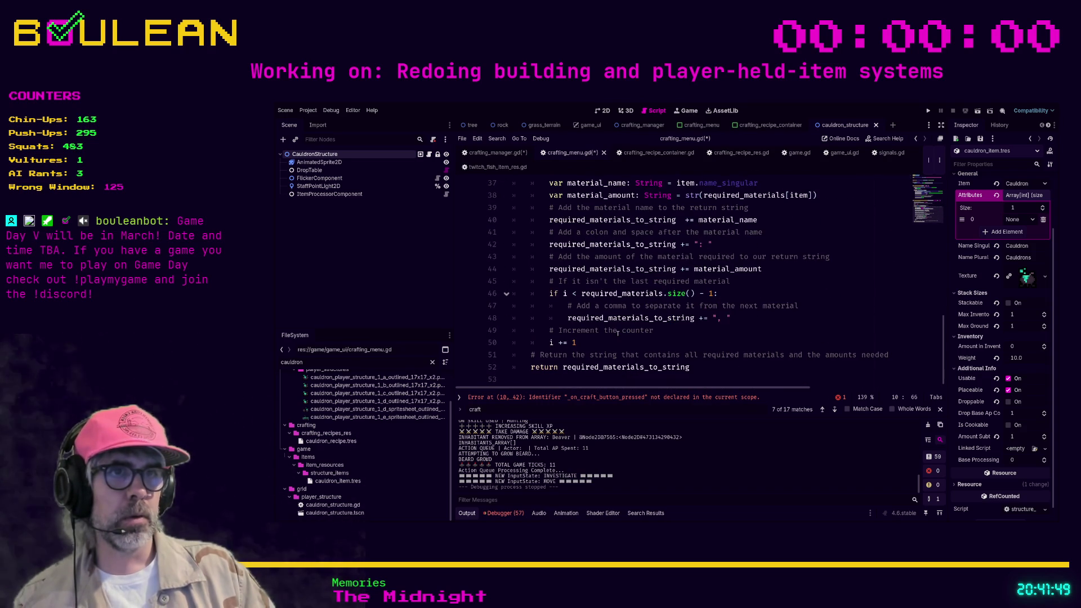
click(574, 375)
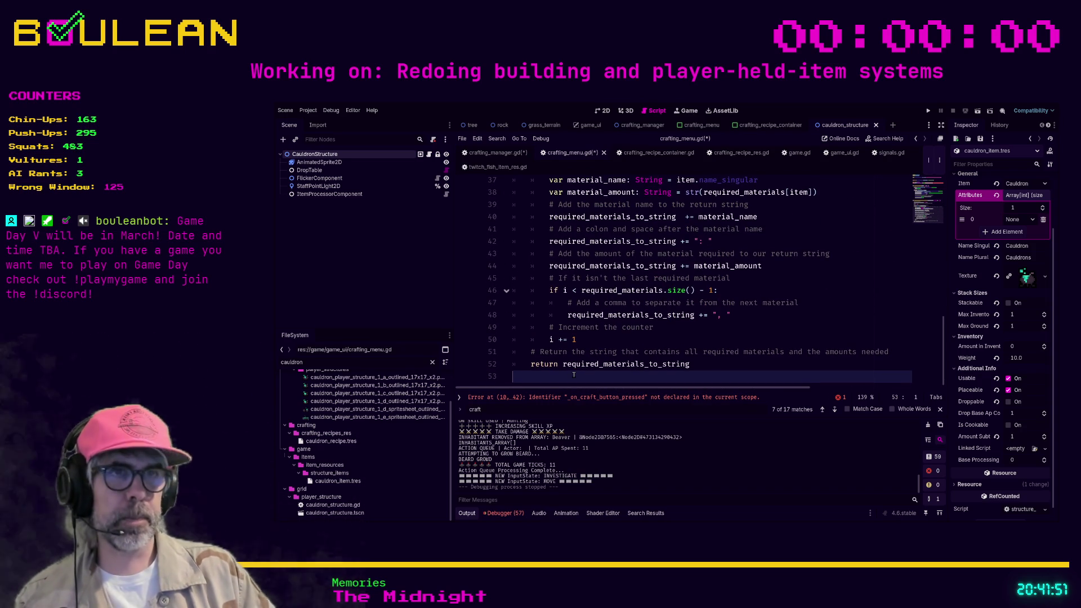
scroll(574, 374, up, 4)
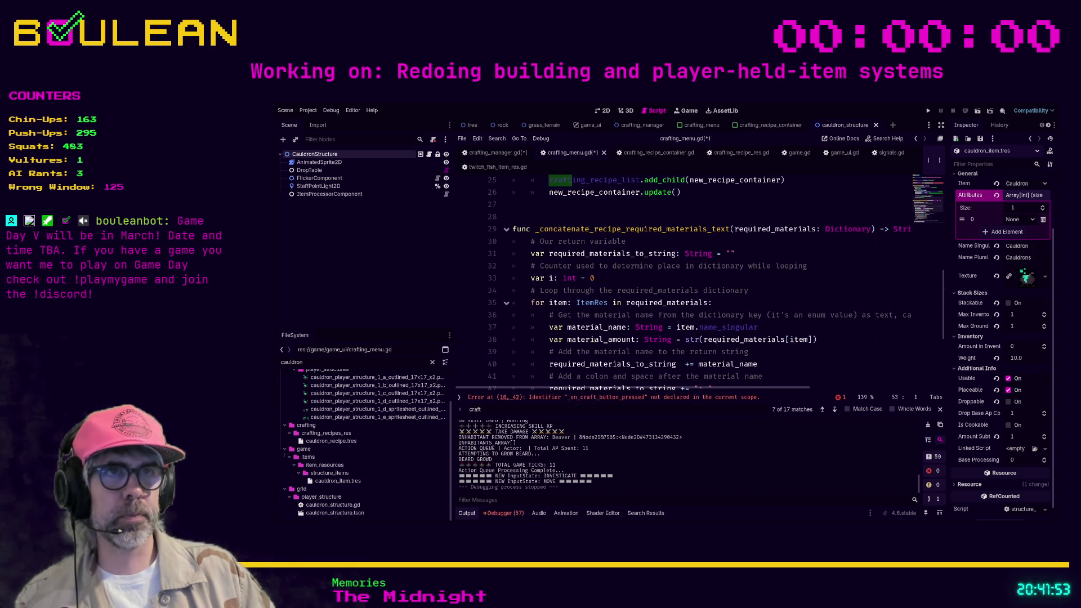
scroll(593, 340, down, 4)
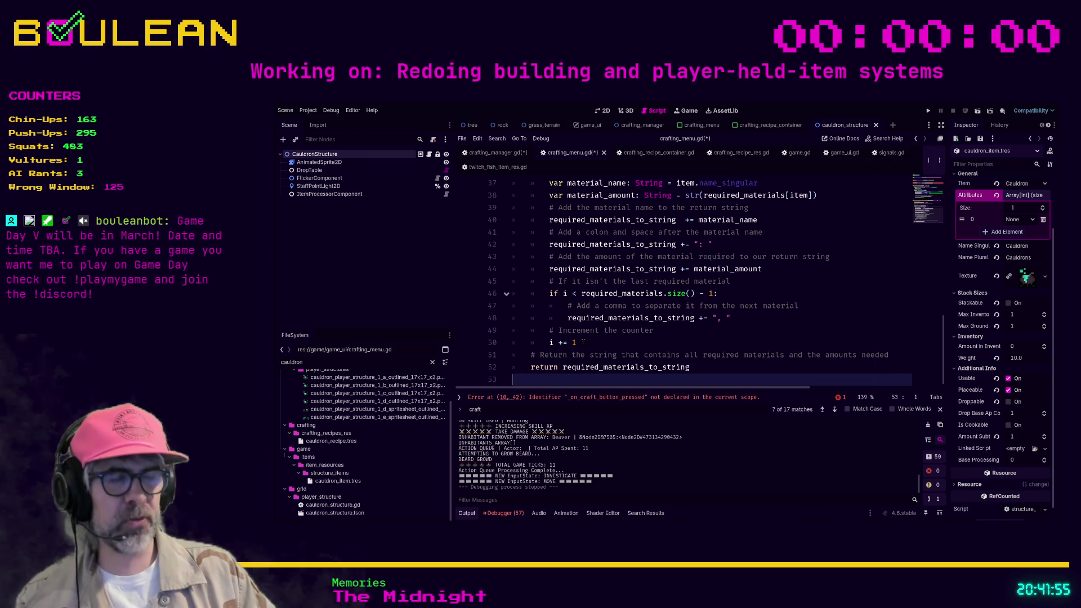
key(Return)
key(Return)
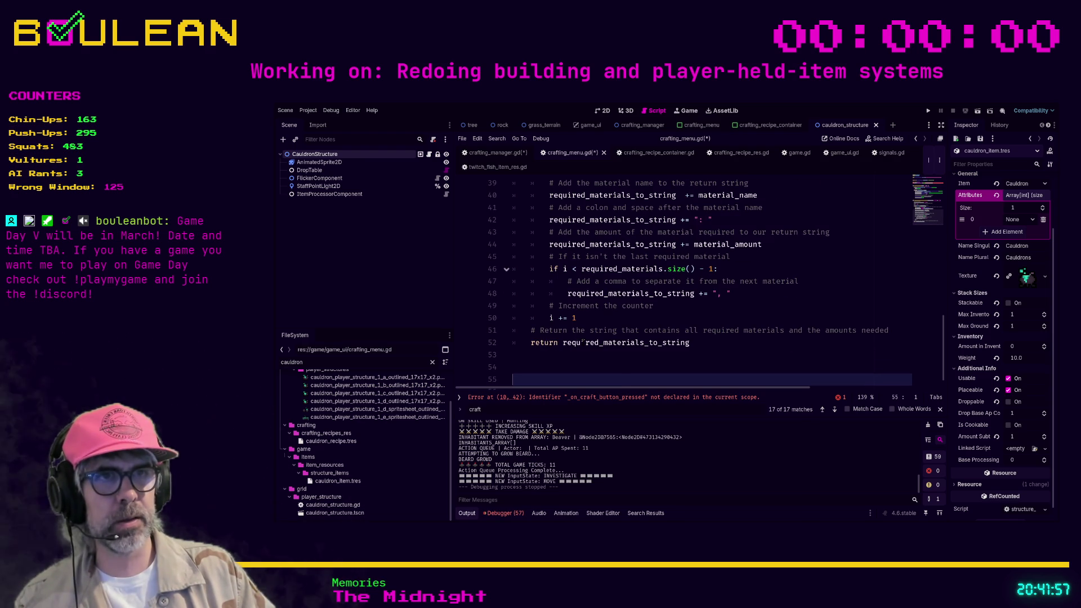
key(ctrl+v)
Declare func _on_craft_button_pressed() -> void: with a hide() body, then search the script for 'hide'
key(Home)
text(func)
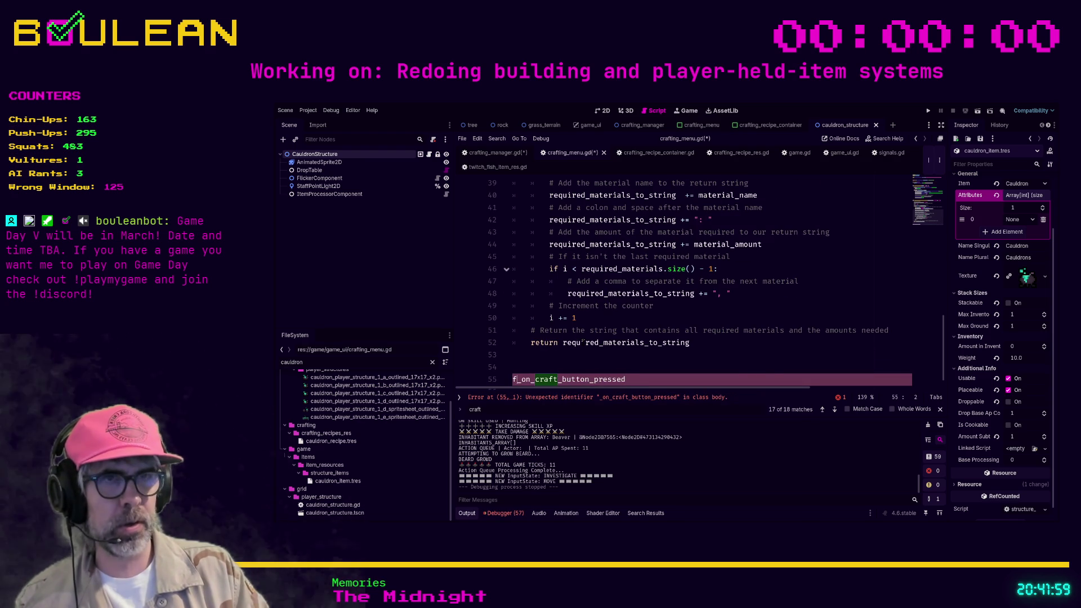
key(End)
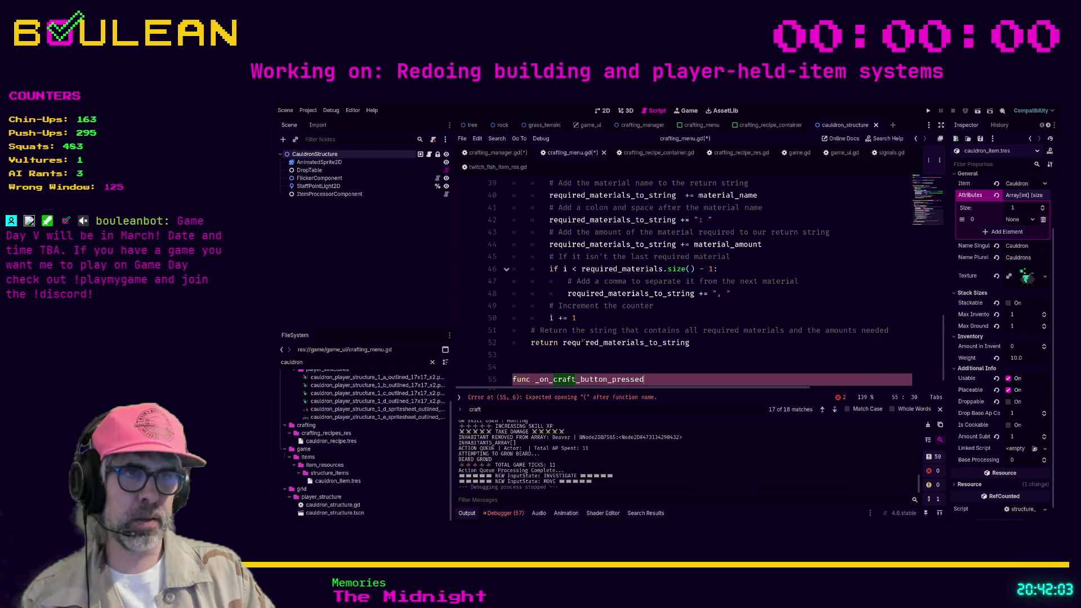
text(() -)
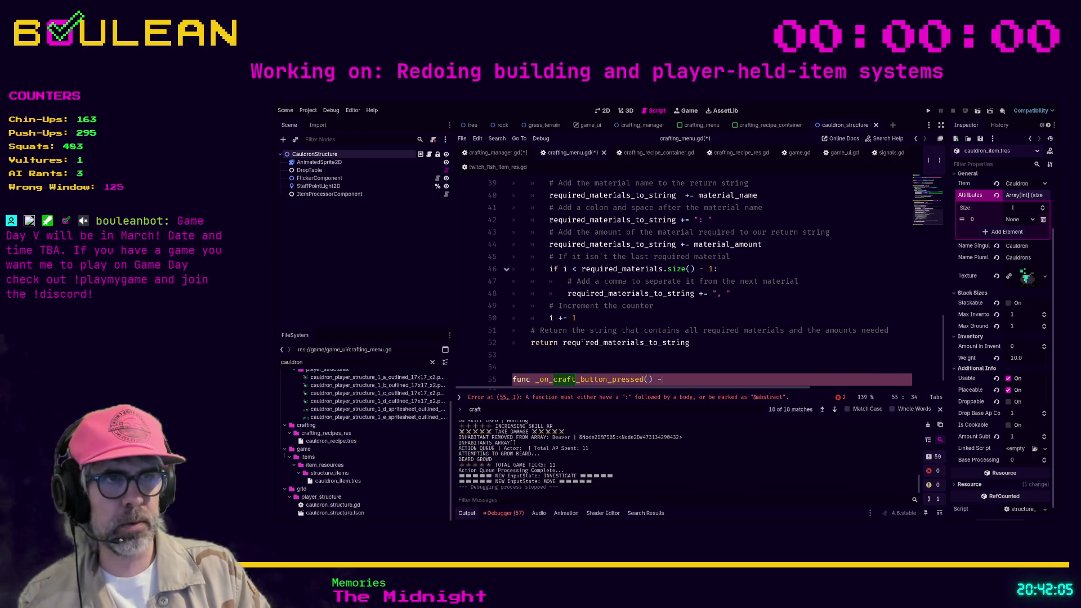
text(> void:)
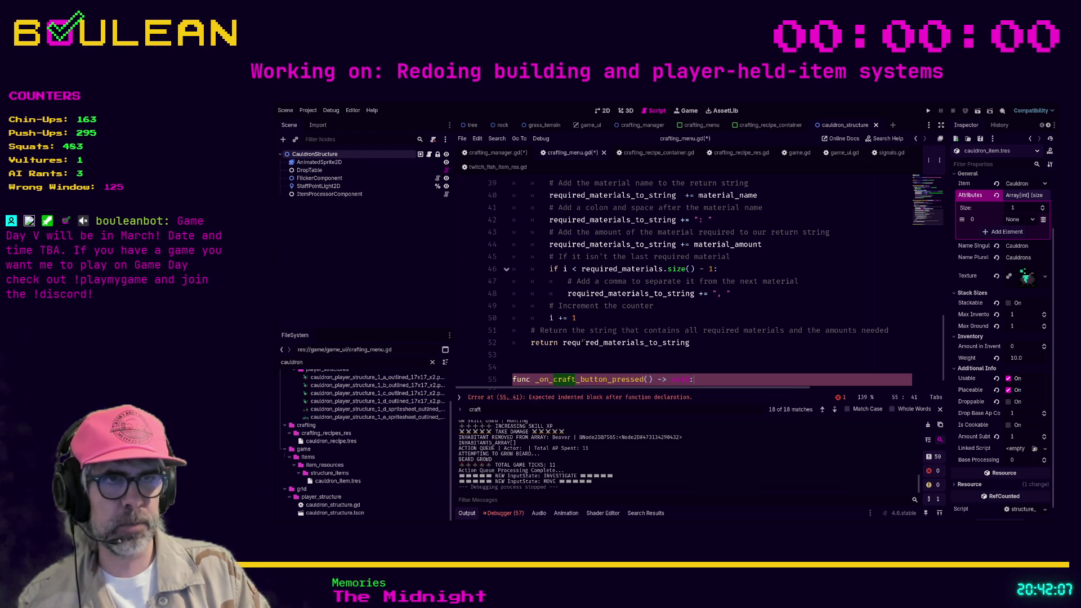
key(Return)
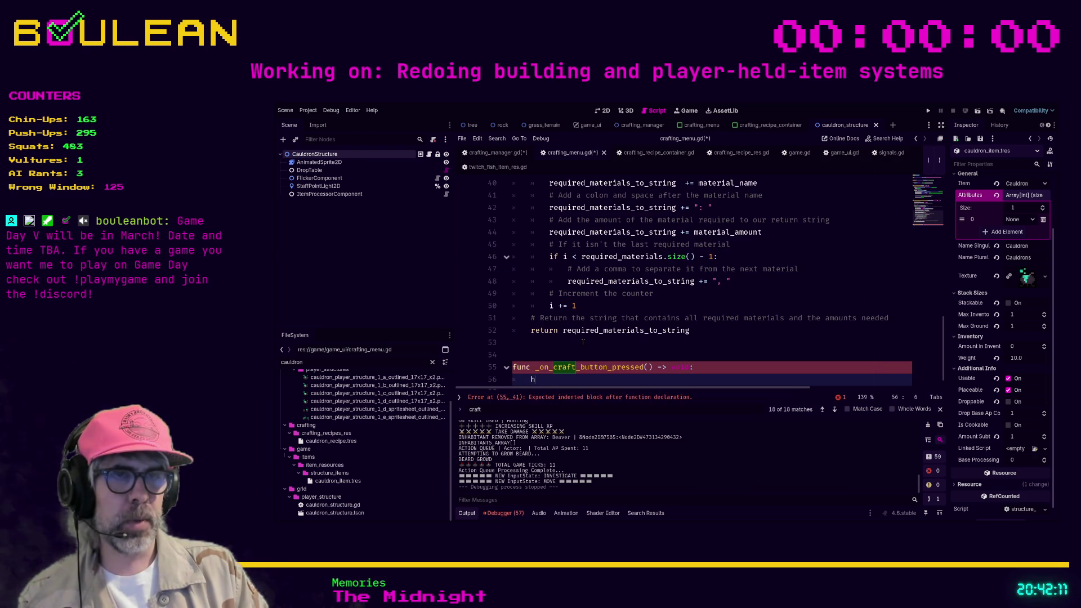
text(ide)
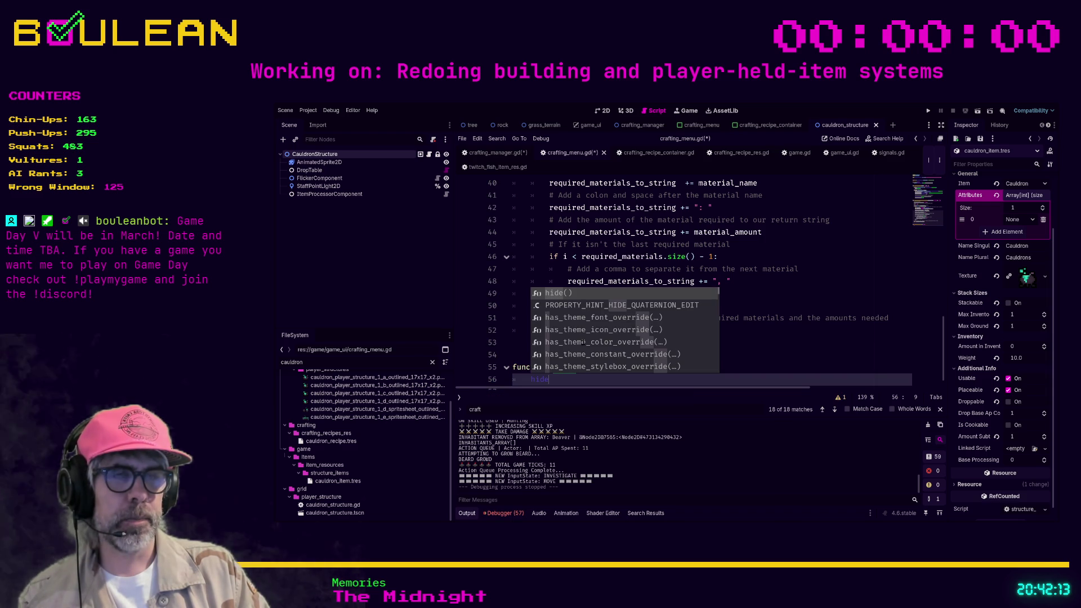
key(Return)
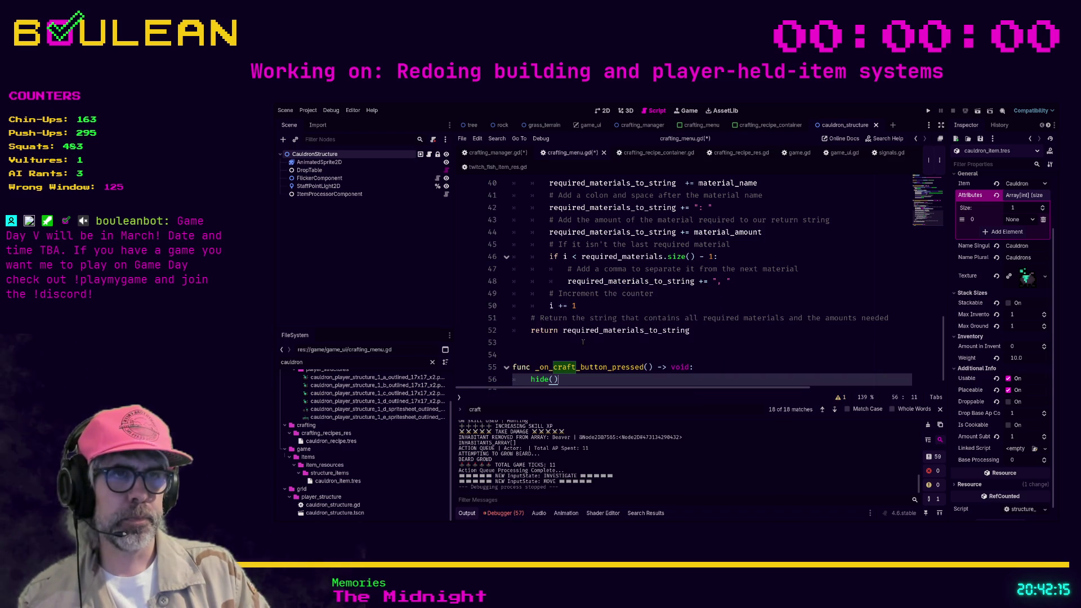
key(ctrl+f)
text(hide)
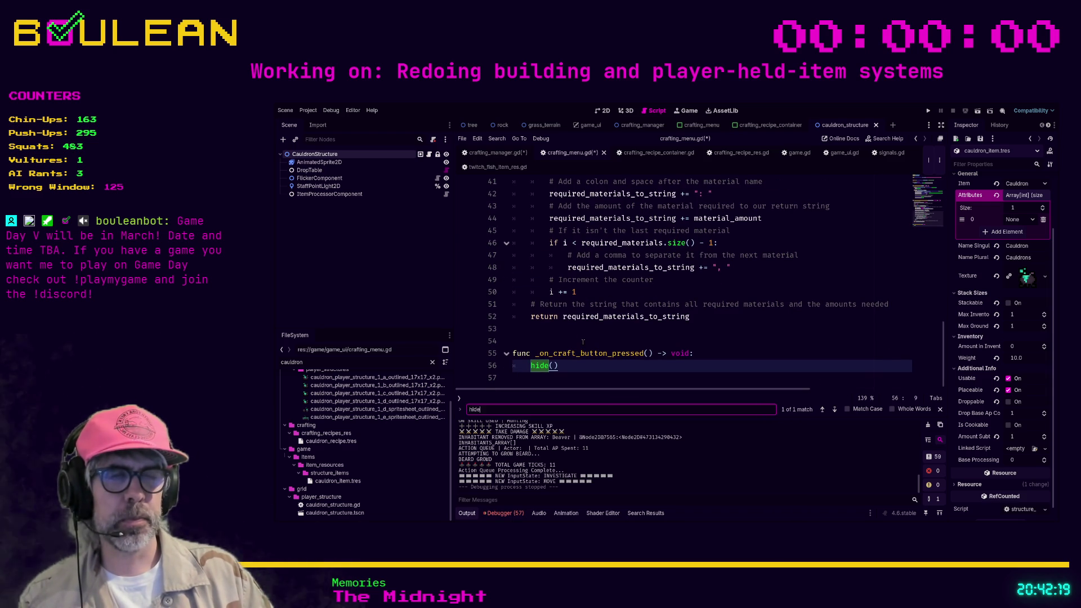
Look up the CanvasItem documentation for hide(), then return to crafting_menu.gd
ctrl+click(538, 366)
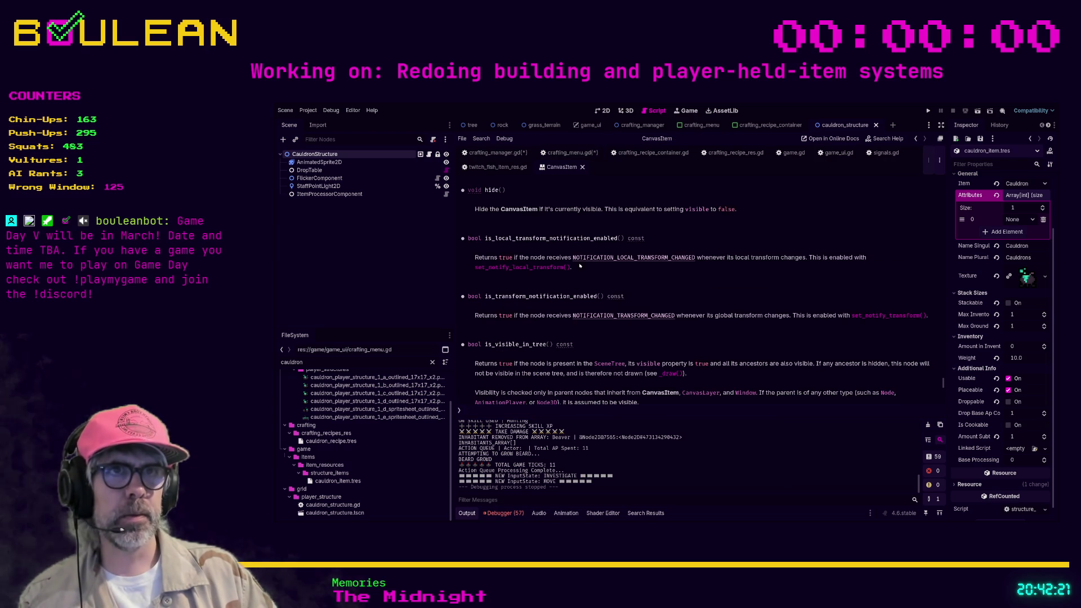
click(563, 154)
click(596, 382)
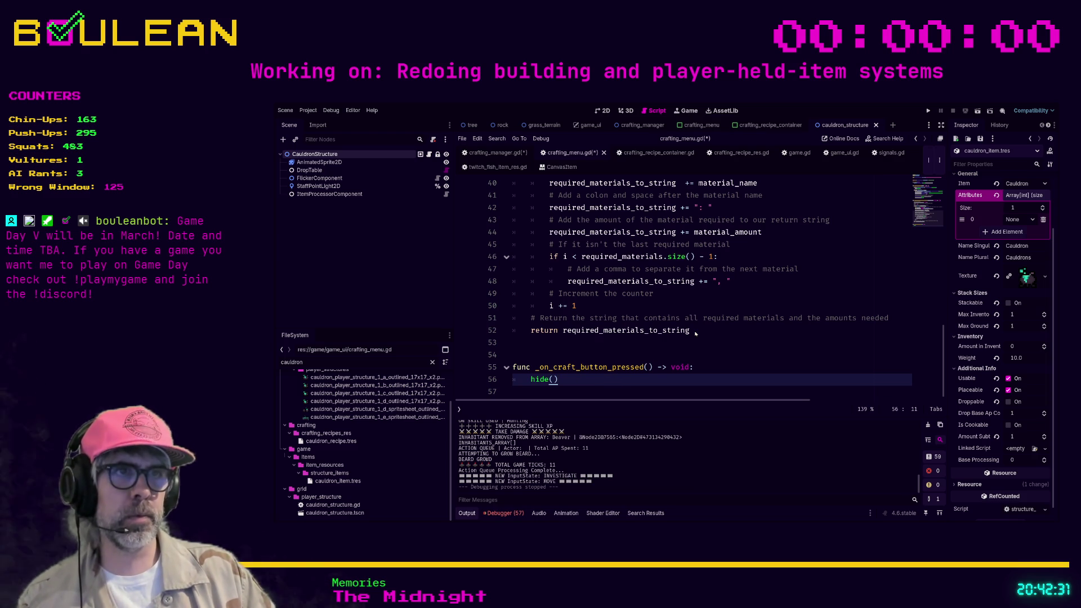
Save crafting_menu.gd and run the project with F5 to test it
click(675, 342)
key(ctrl+s)
click(641, 356)
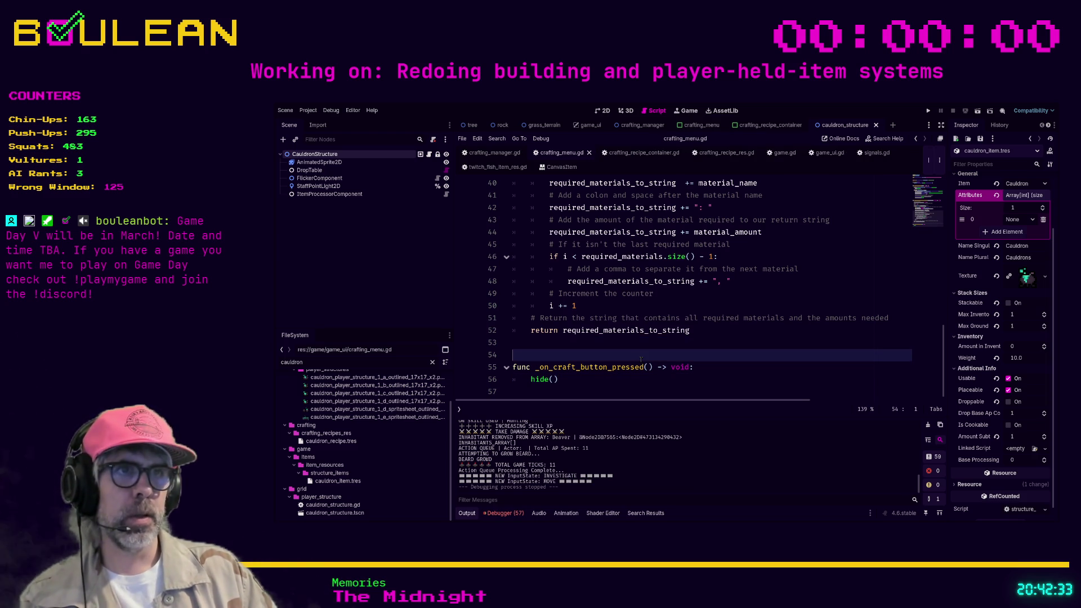
key(F5)
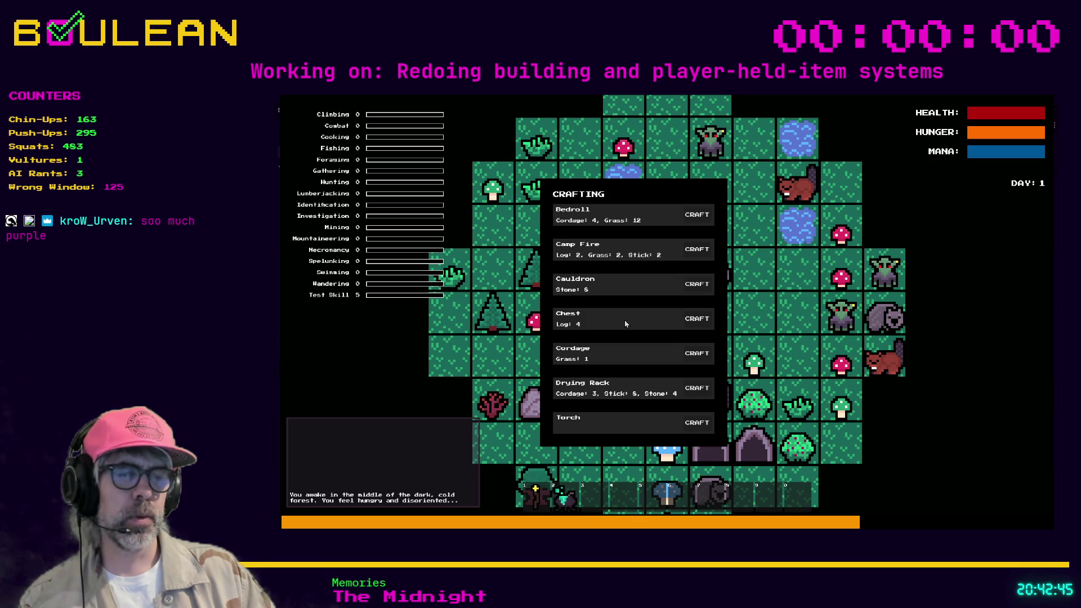
Stop the test run after viewing the CRAFTING panel and its CRAFT buttons
key(F8)
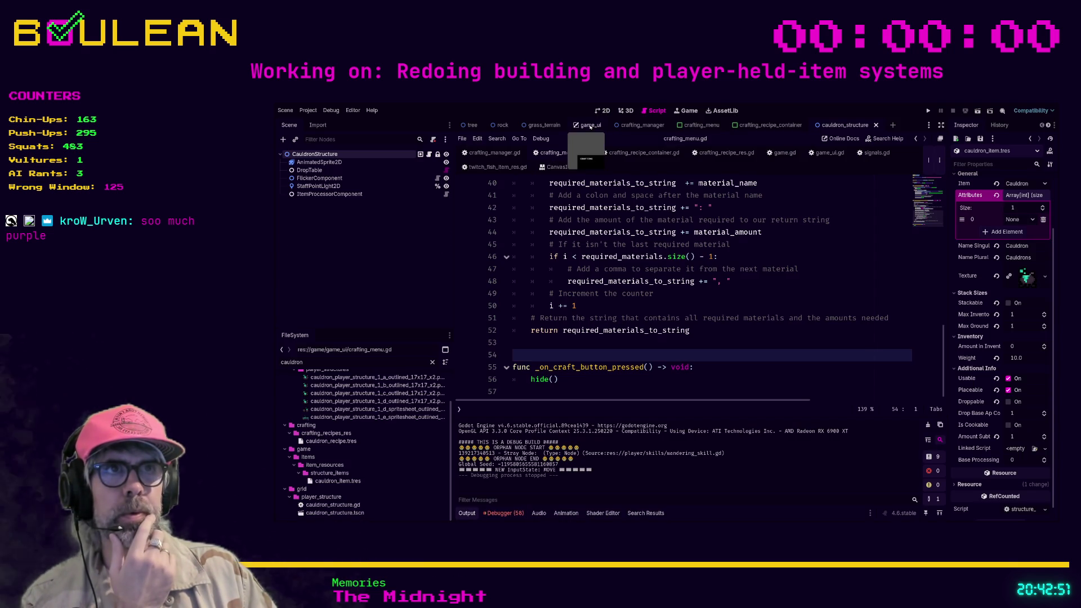
In the game_ui scene's 2D view, leave CraftingMenu visible and save the scene
click(590, 125)
click(601, 111)
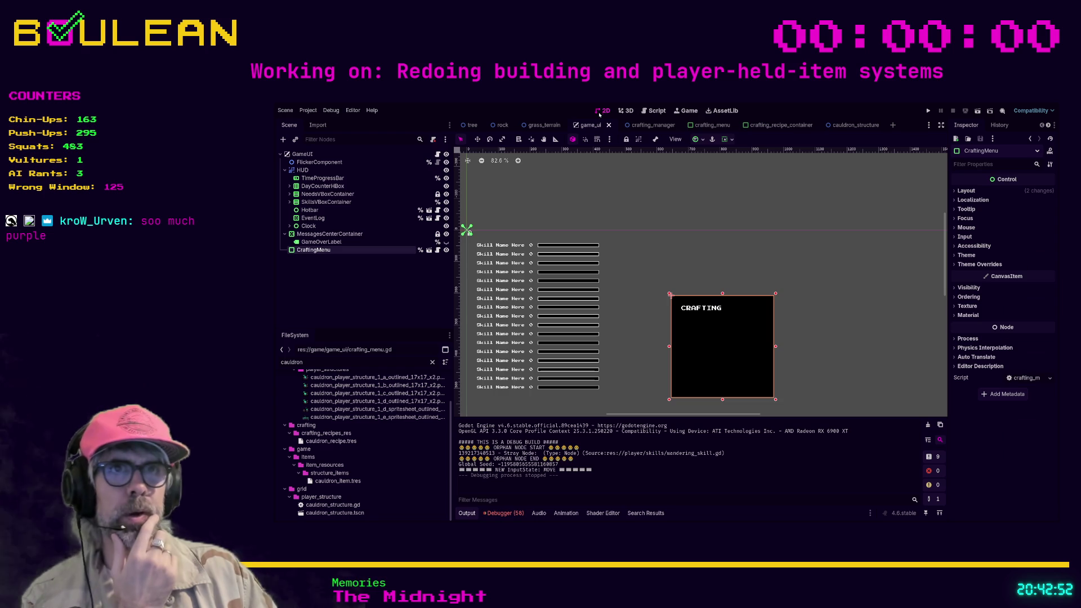
click(447, 250)
click(446, 250)
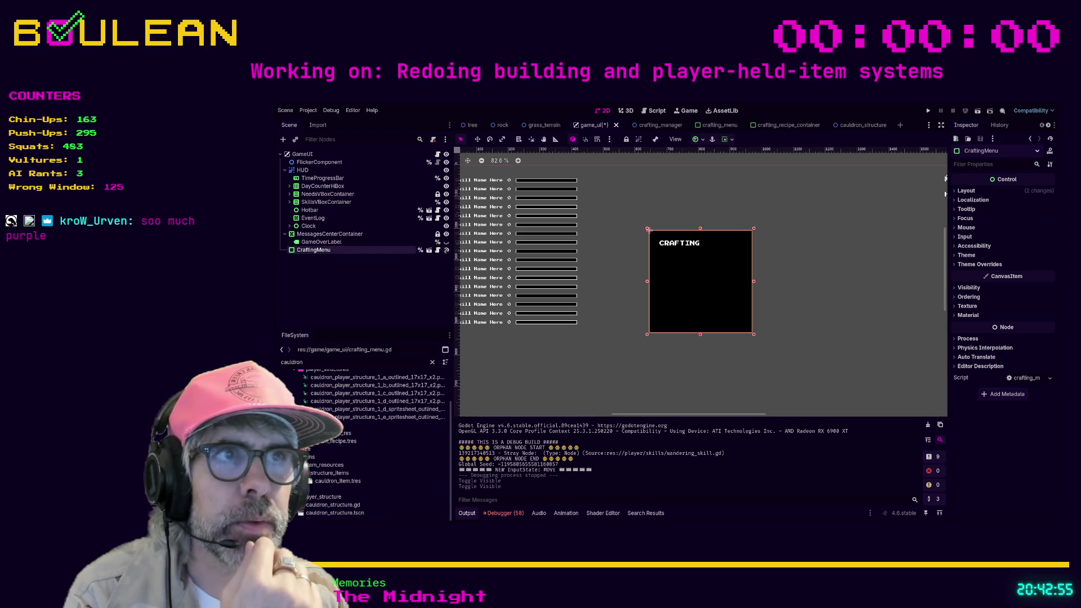
click(447, 250)
click(446, 250)
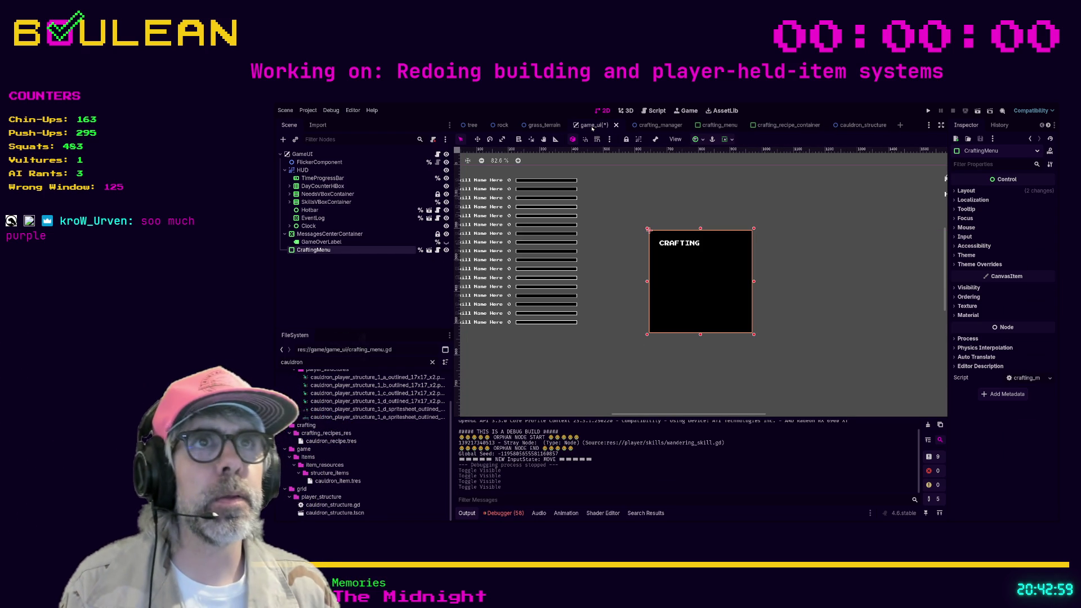
key(ctrl+s)
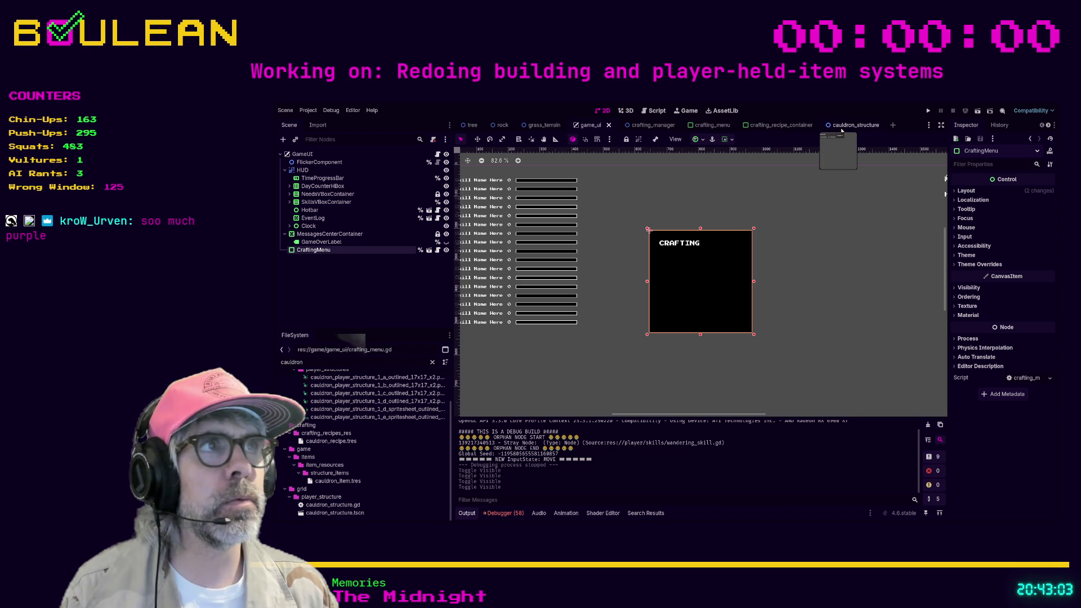
Close the cauldron_structure scene and go back to the crafting_menu.gd script
click(878, 126)
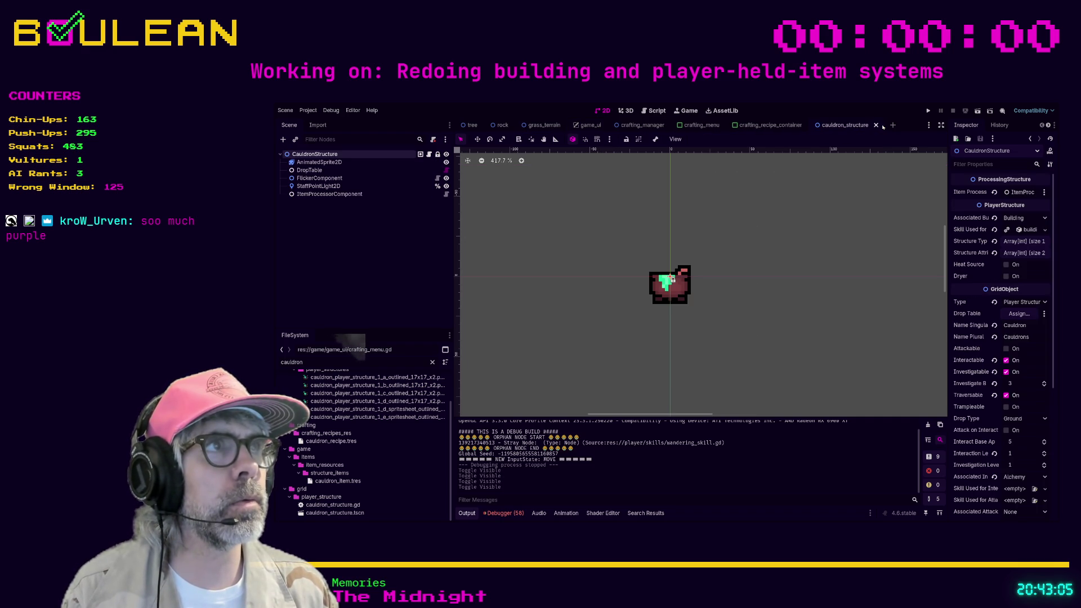
click(877, 126)
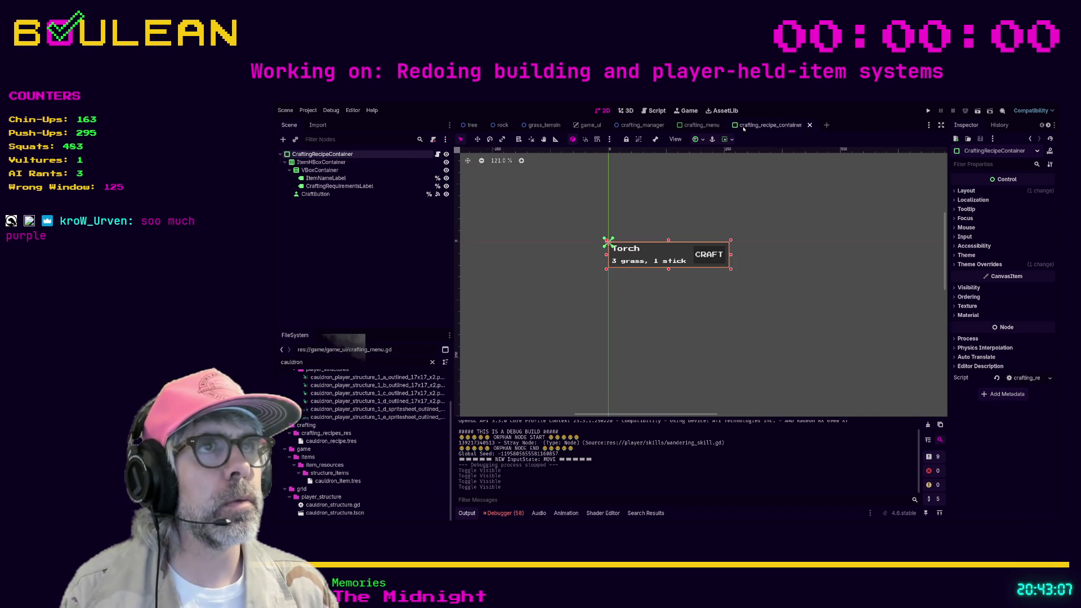
click(588, 126)
click(653, 111)
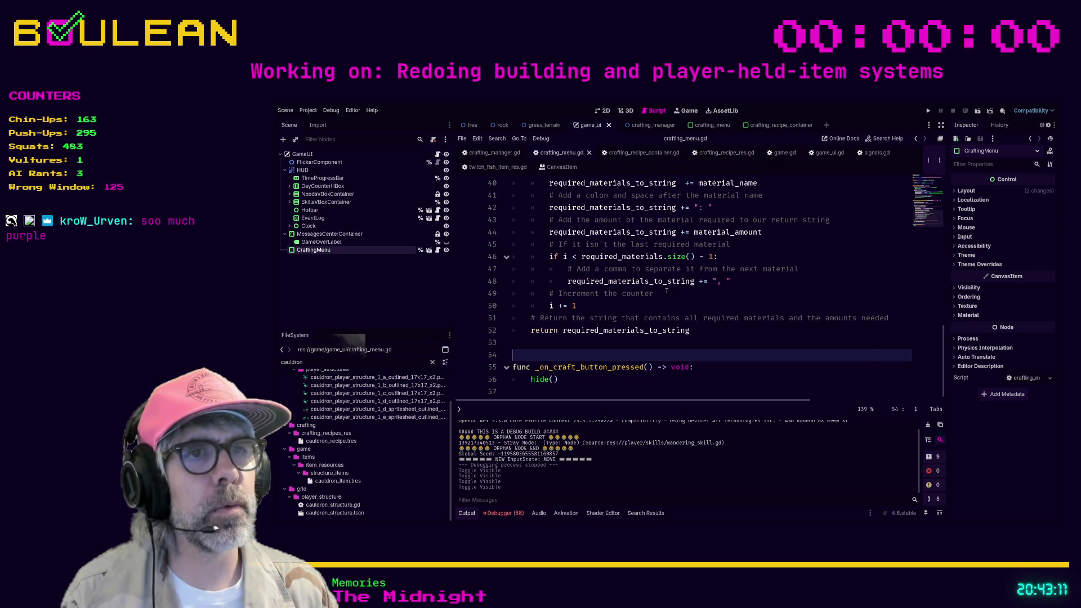
click(598, 378)
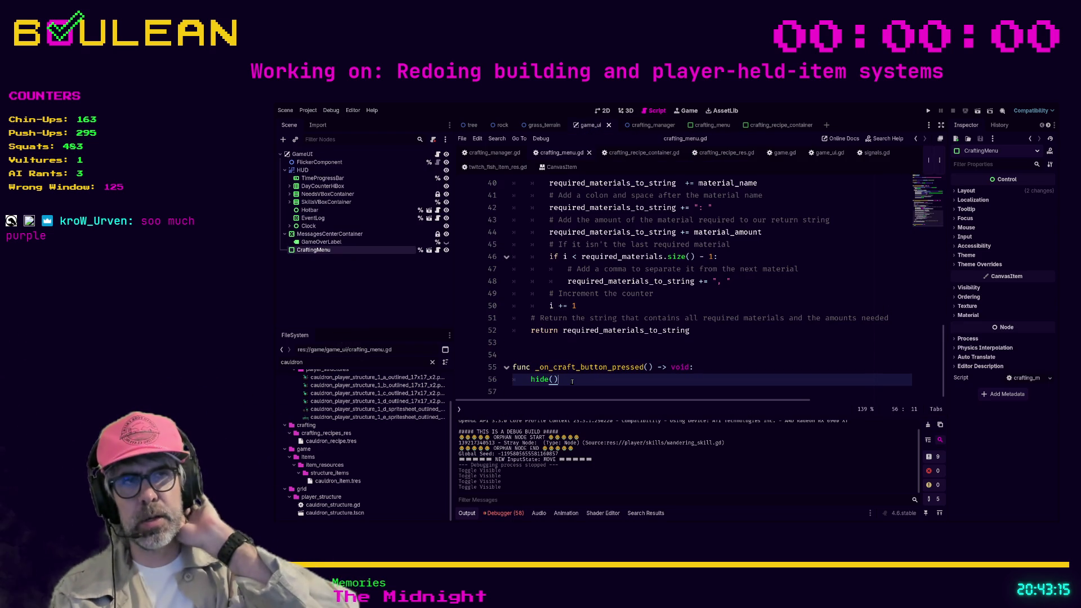
scroll(621, 332, up, 3)
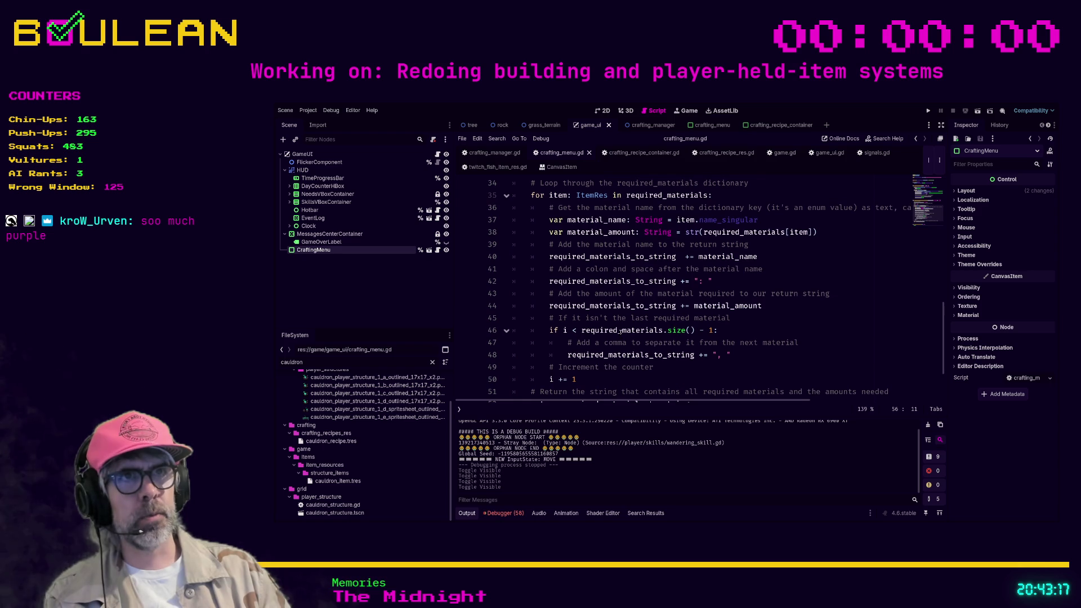
scroll(654, 347, down, 3)
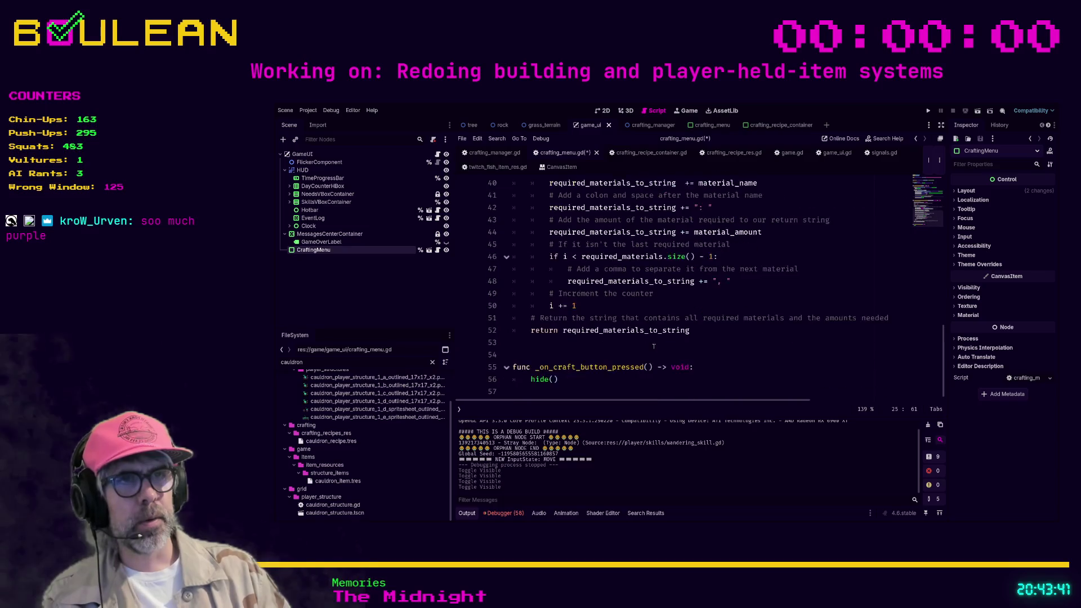
scroll(653, 354, up, 13)
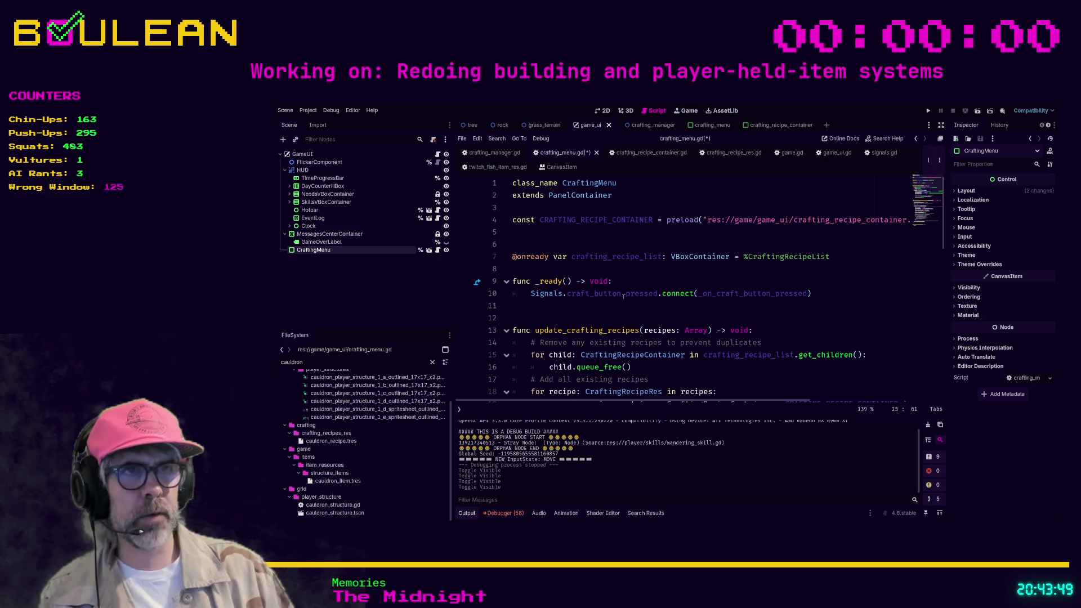
ctrl+click(739, 295)
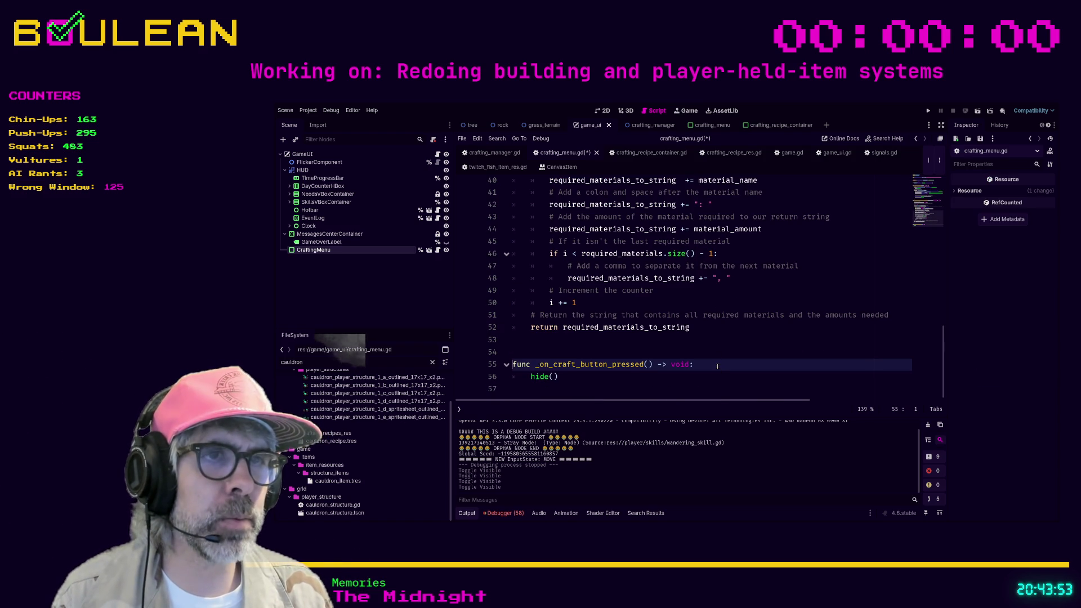
Add a print("HIDE!!!!…") line to _on_craft_button_pressed, save, and run the game
key(End)
key(Return)
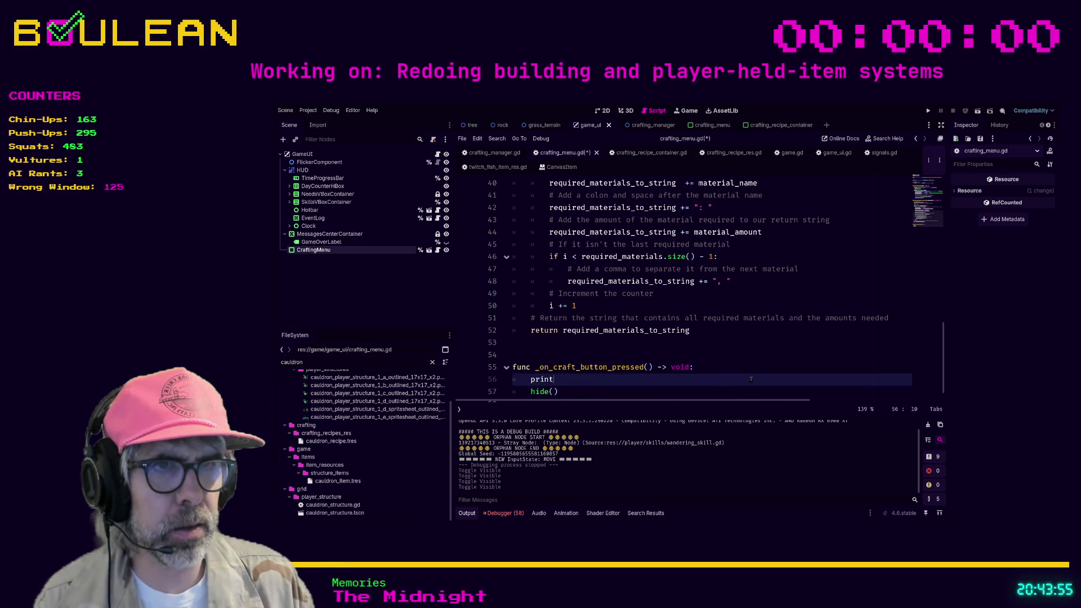
text(("HIDE!)
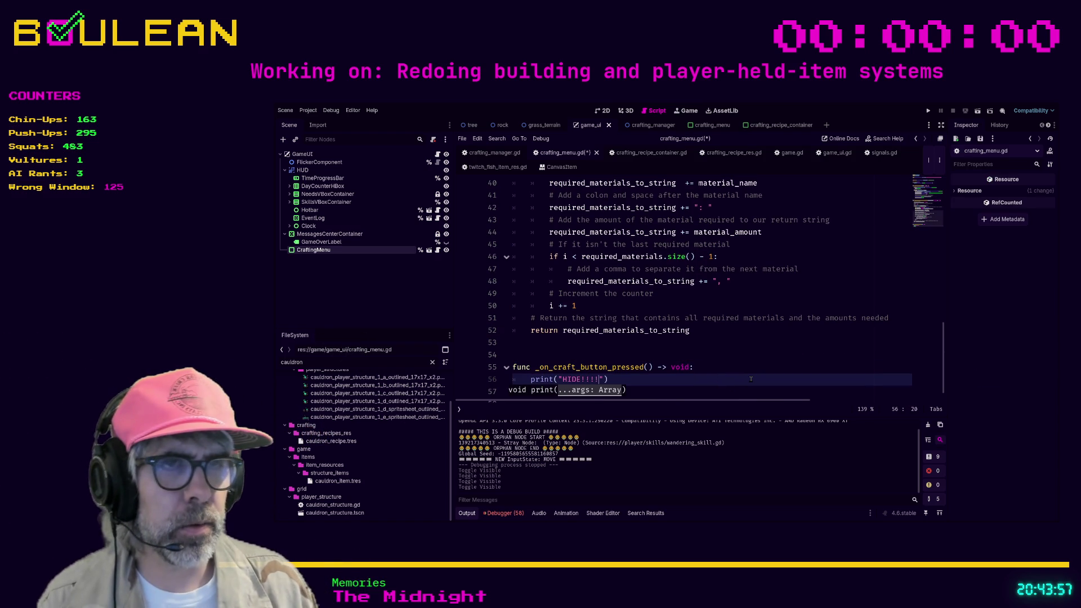
text(!!!!!!!!!!!!!!!!!!!!!!!!)
key(ctrl+s)
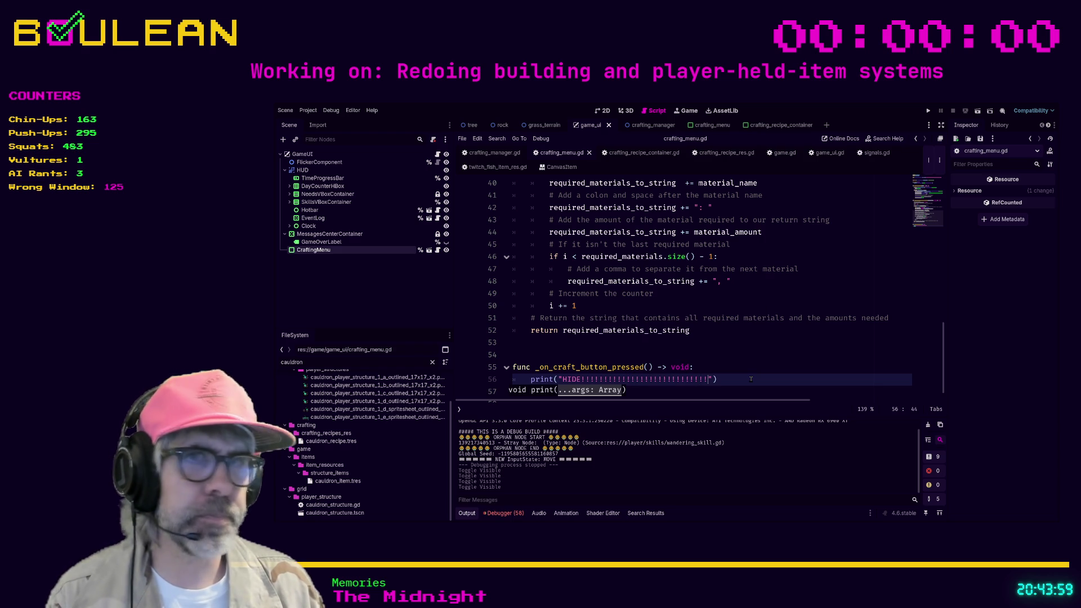
key(F5)
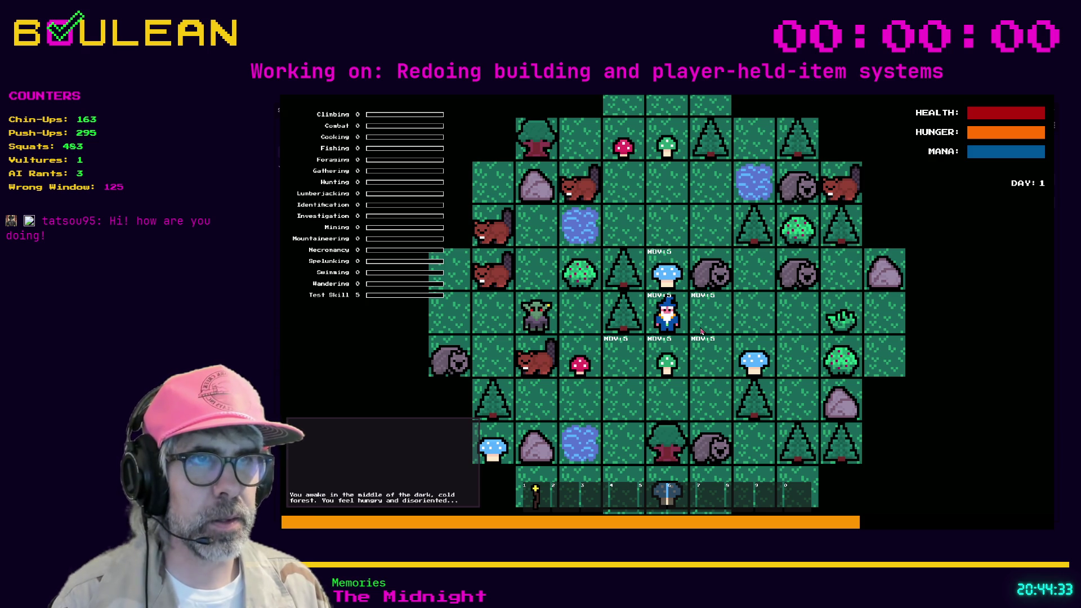
Open the in-game crafting menu and craft a recipe while watching the debug output
key(c)
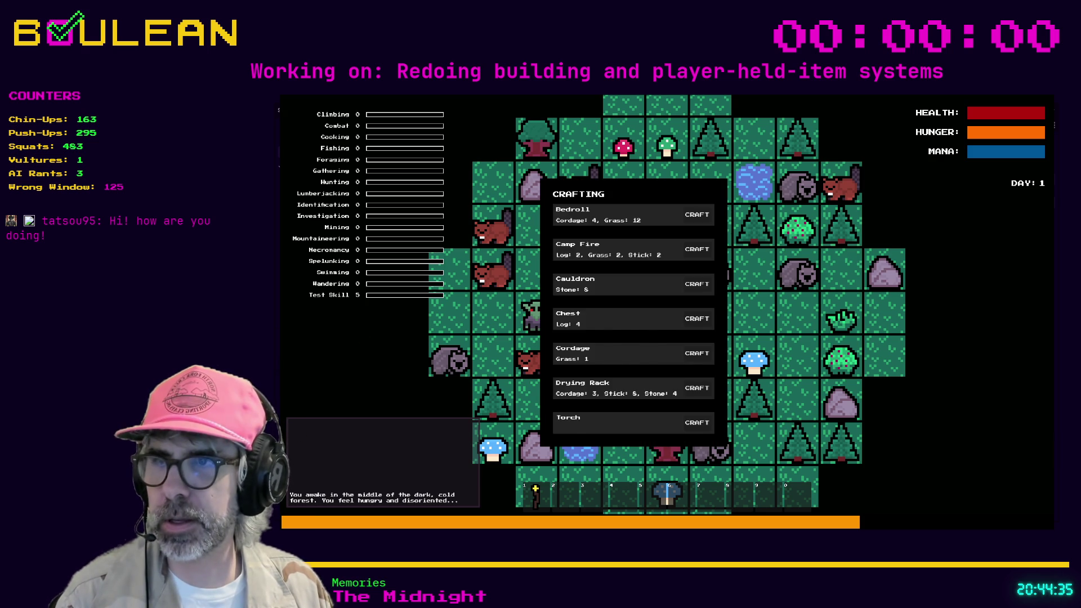
key(alt+Tab)
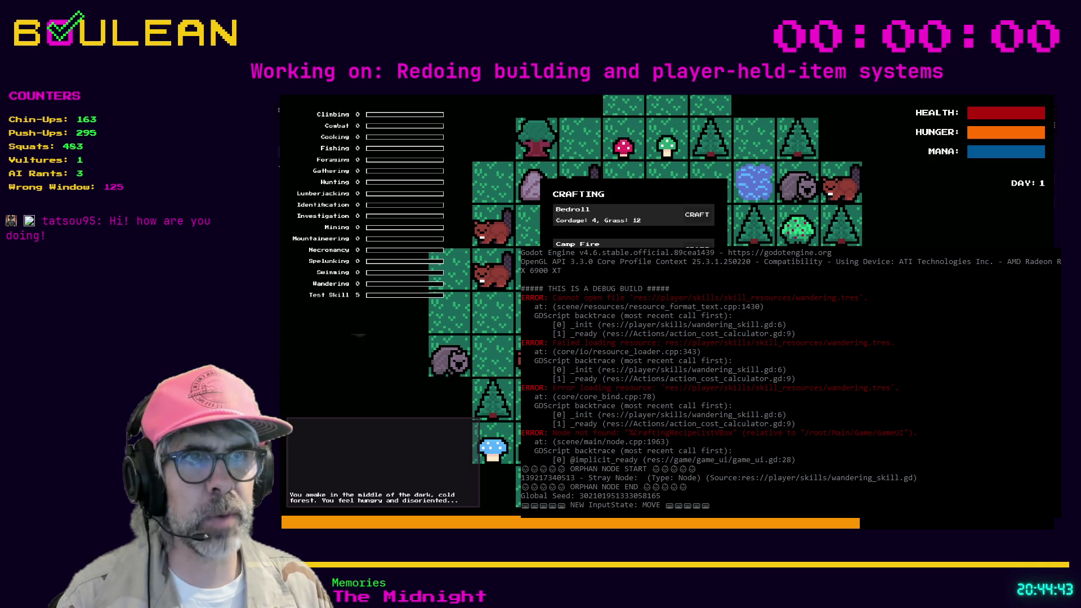
click(696, 214)
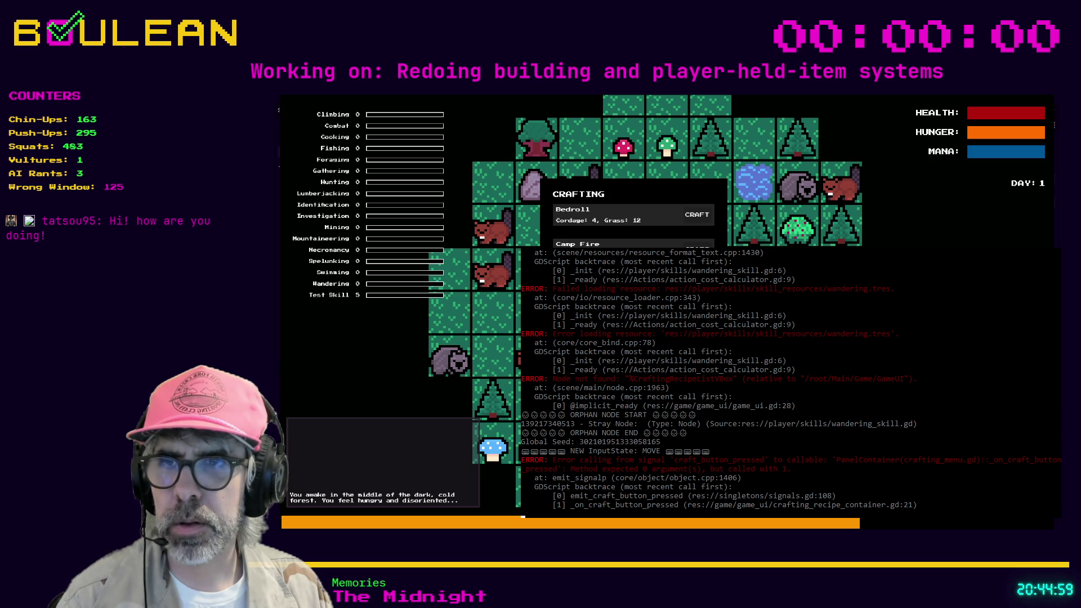
Stop the game and search signals.gd for 'craft' to find the craft signal
key(F8)
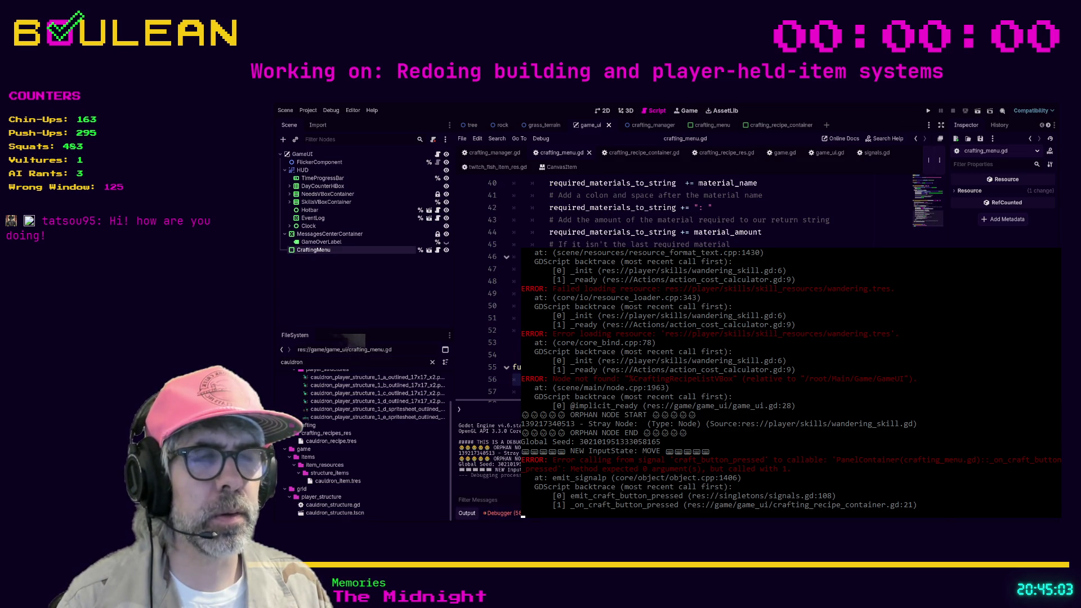
scroll(676, 214, down, 3)
scroll(675, 214, up, 3)
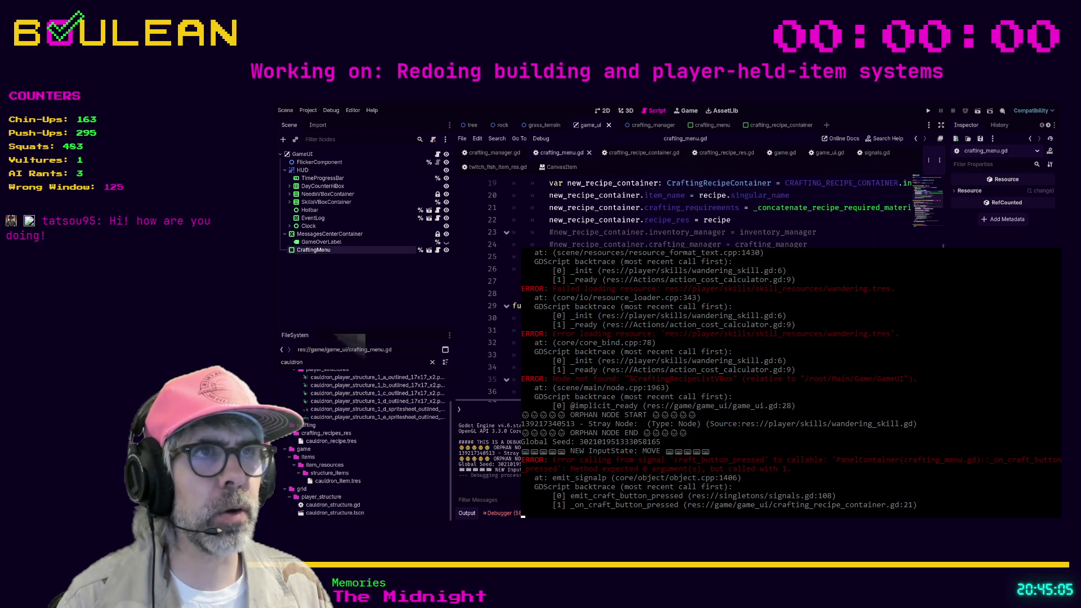
scroll(675, 214, down, 3)
scroll(676, 214, up, 3)
scroll(676, 214, down, 1)
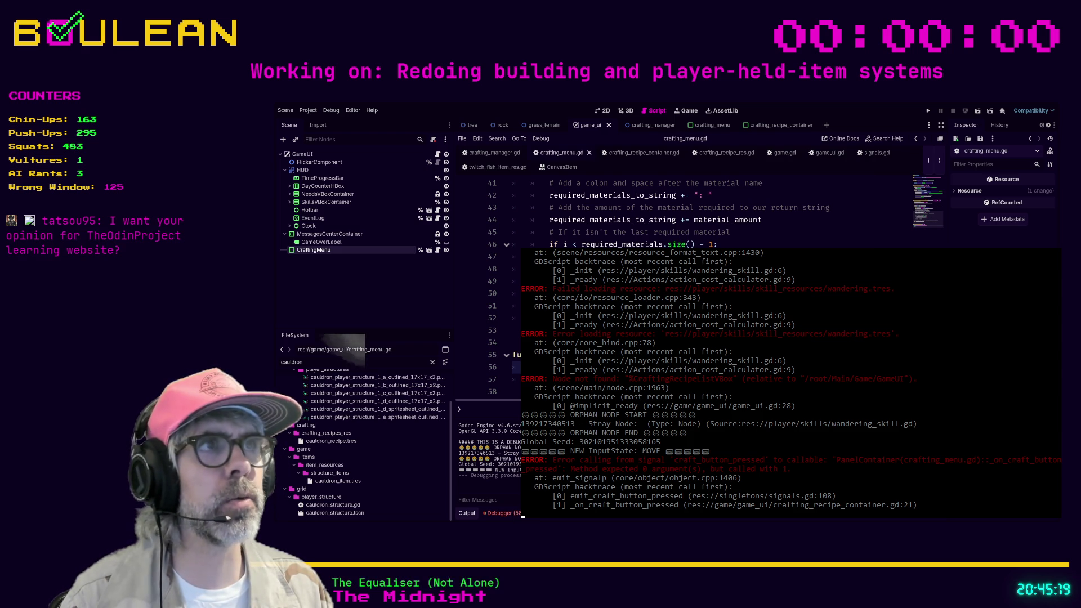
click(873, 153)
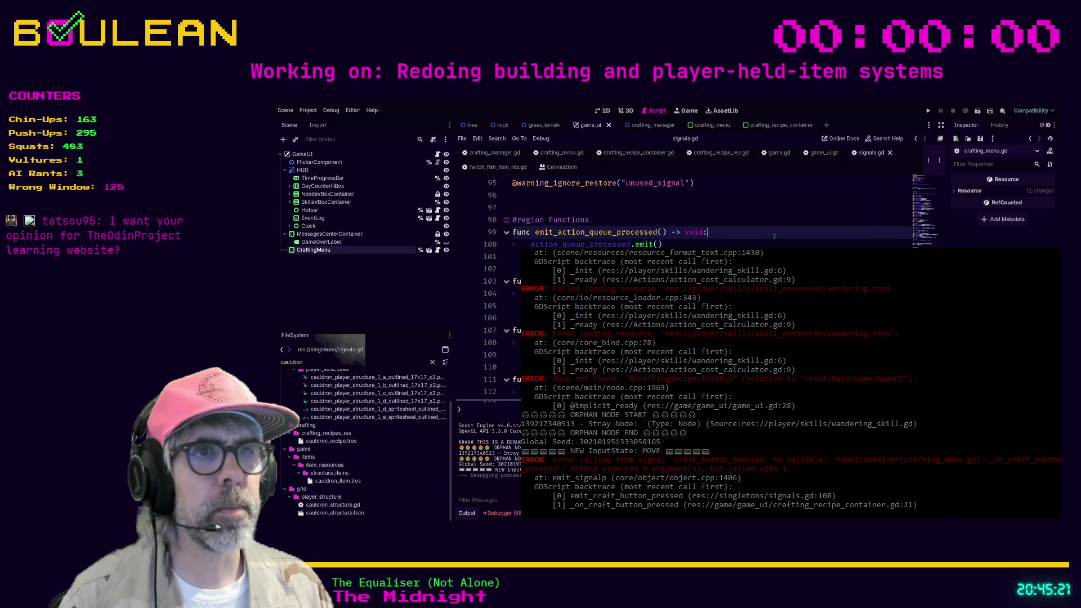
key(ctrl+f)
text(craft)
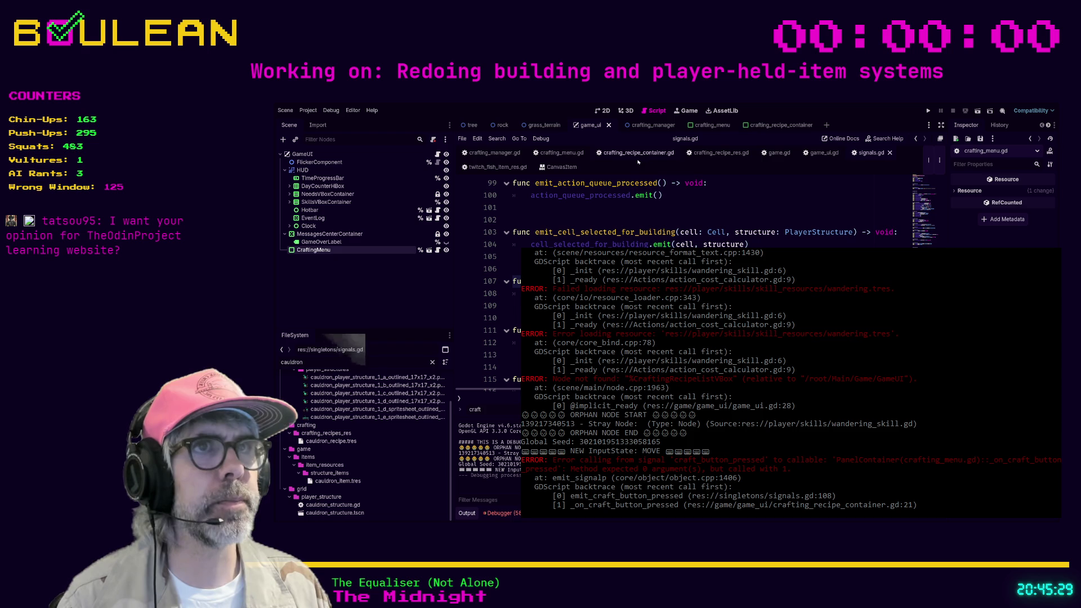
Adjust the _on_craft_button_pressed handler in crafting_menu.gd and relaunch the game
click(565, 155)
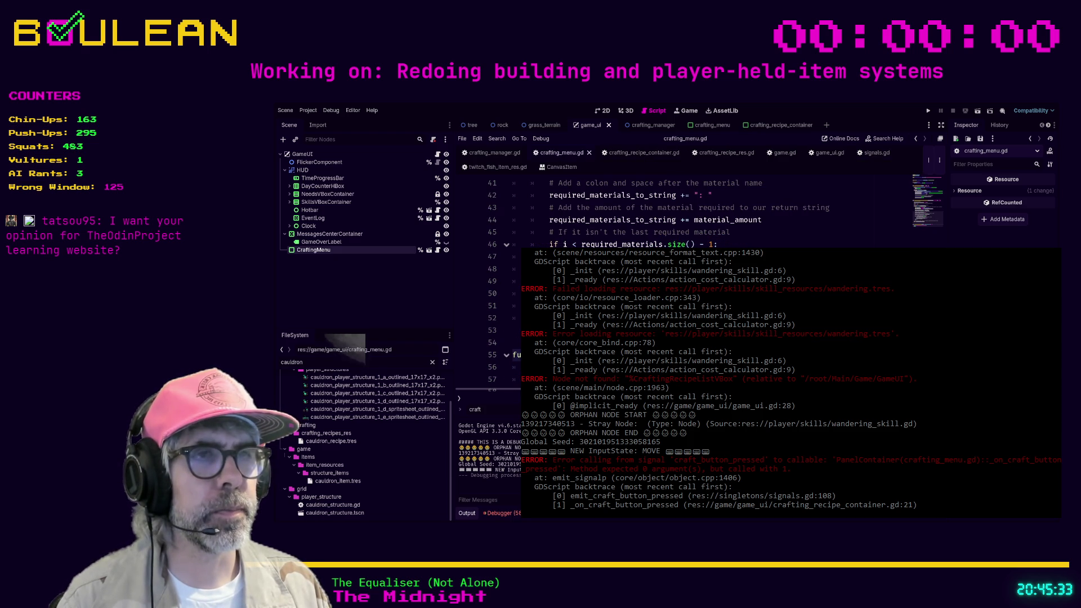
key(Return)
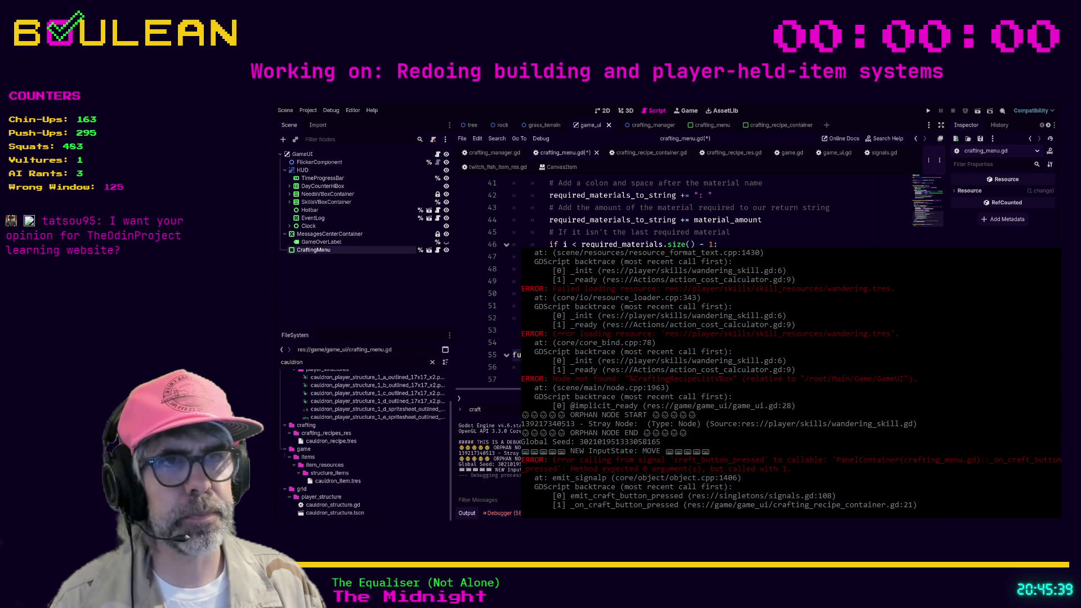
key(F5)
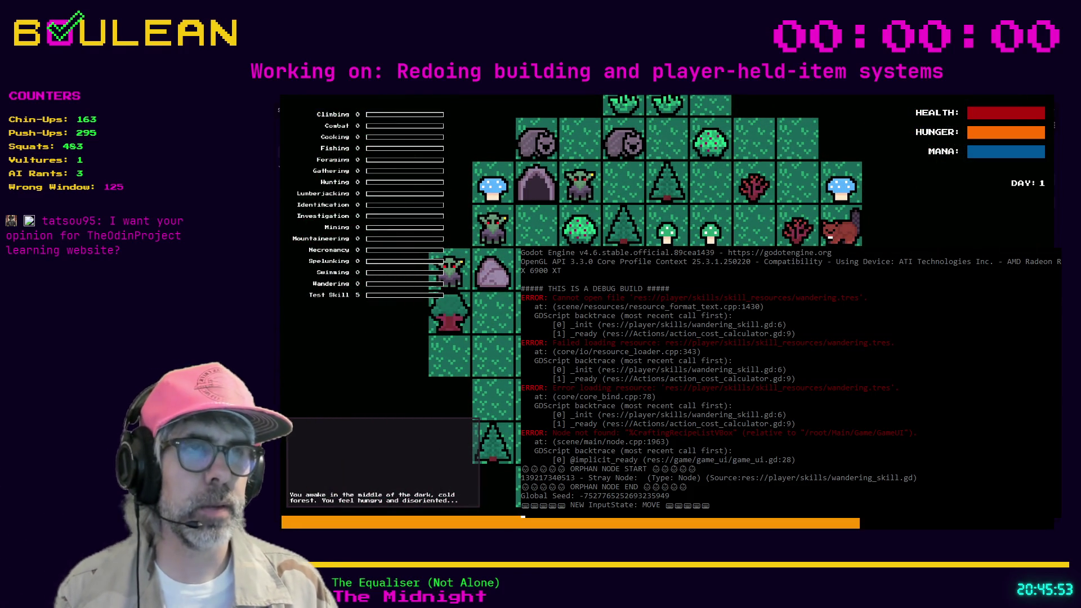
Move the player, toggle the crafting menu, and place the hotbar slot 2 item on the map
key(Right)
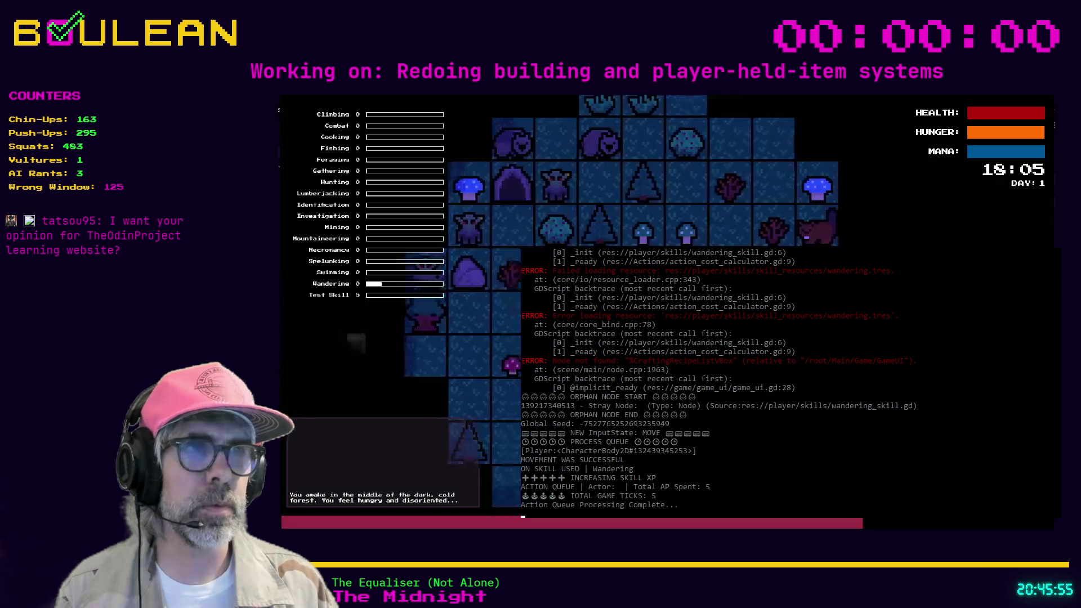
key(c)
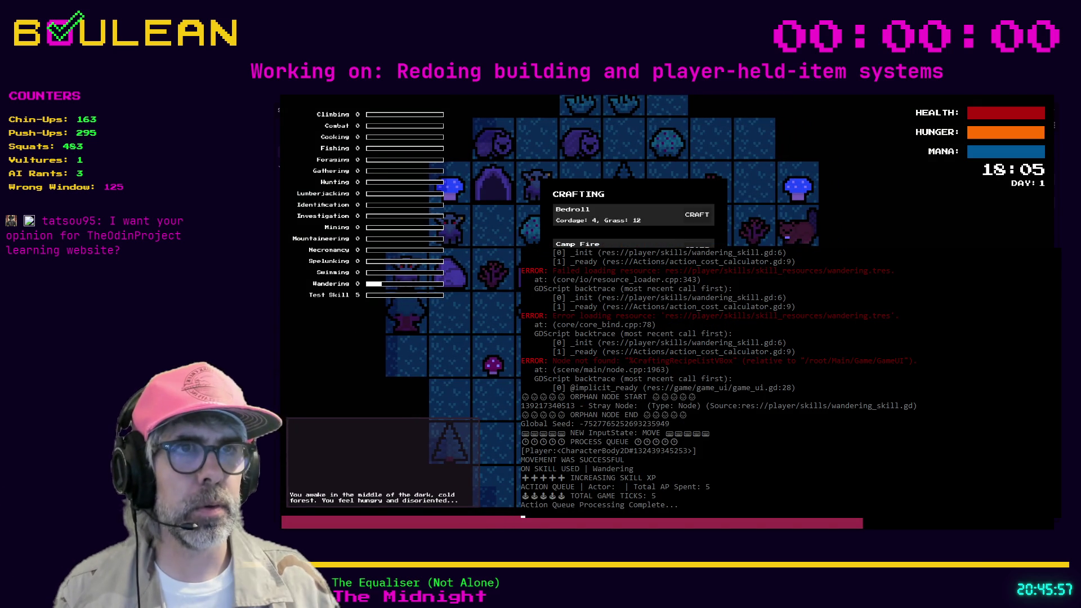
key(c)
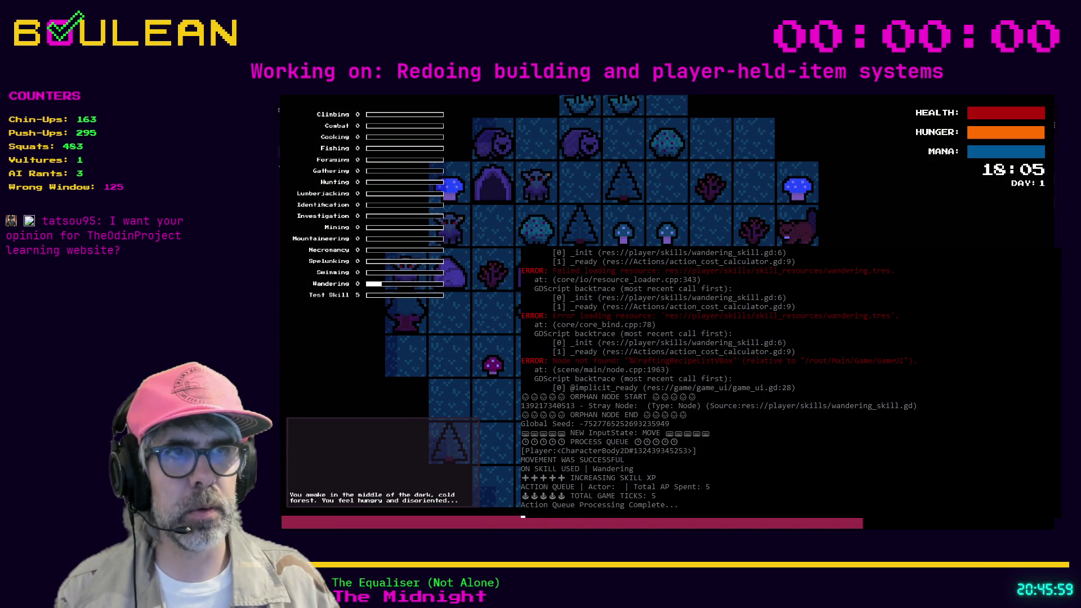
key(1)
key(2)
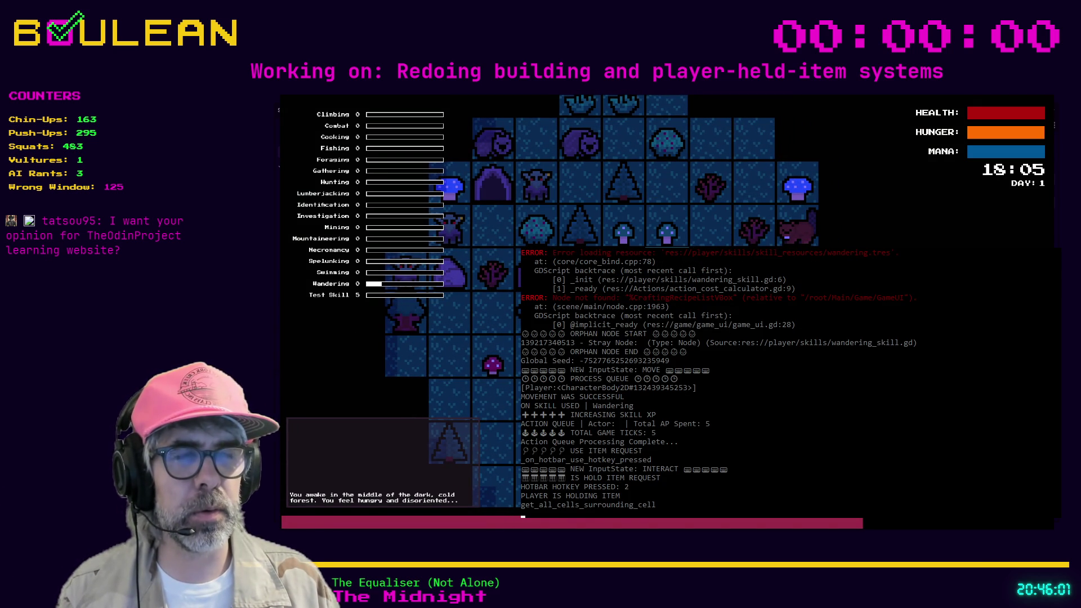
key(Right)
key(c)
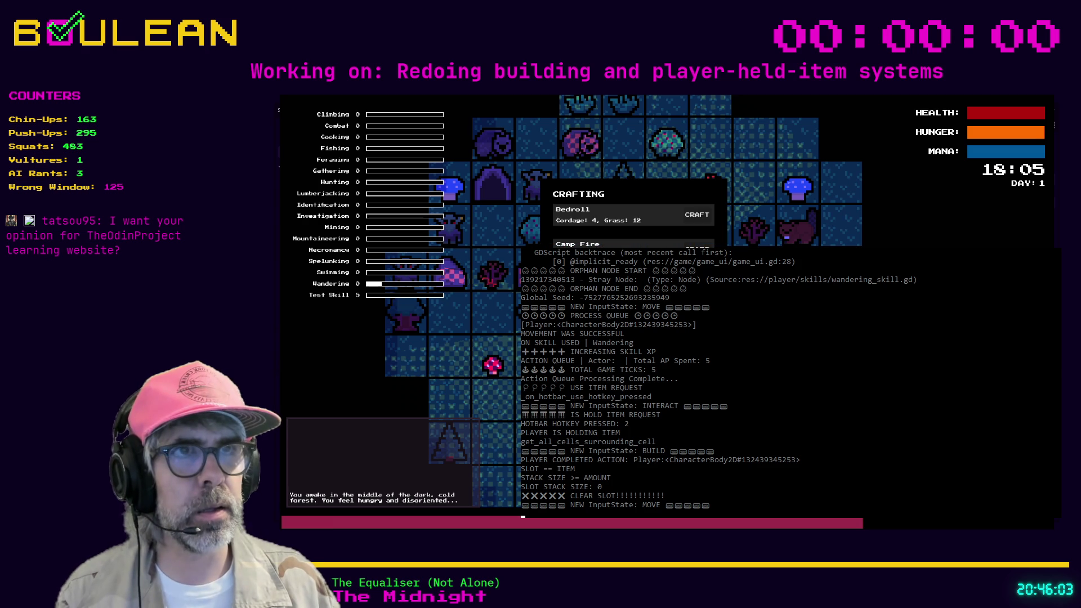
key(c)
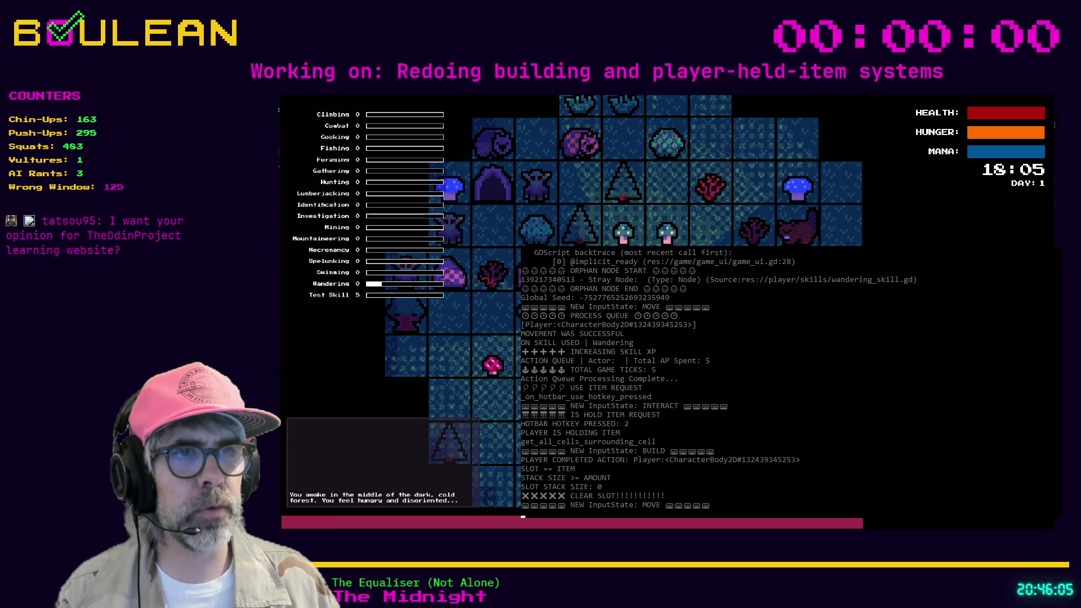
key(2)
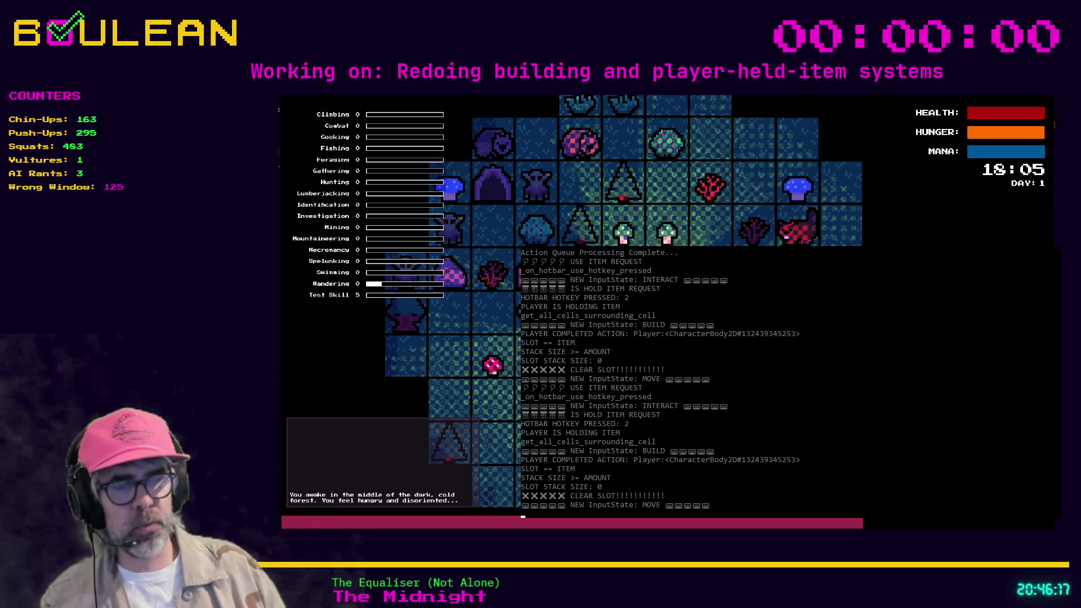
Toggle the crafting menu a few more times, attack the beaver, and stop the game
key(c)
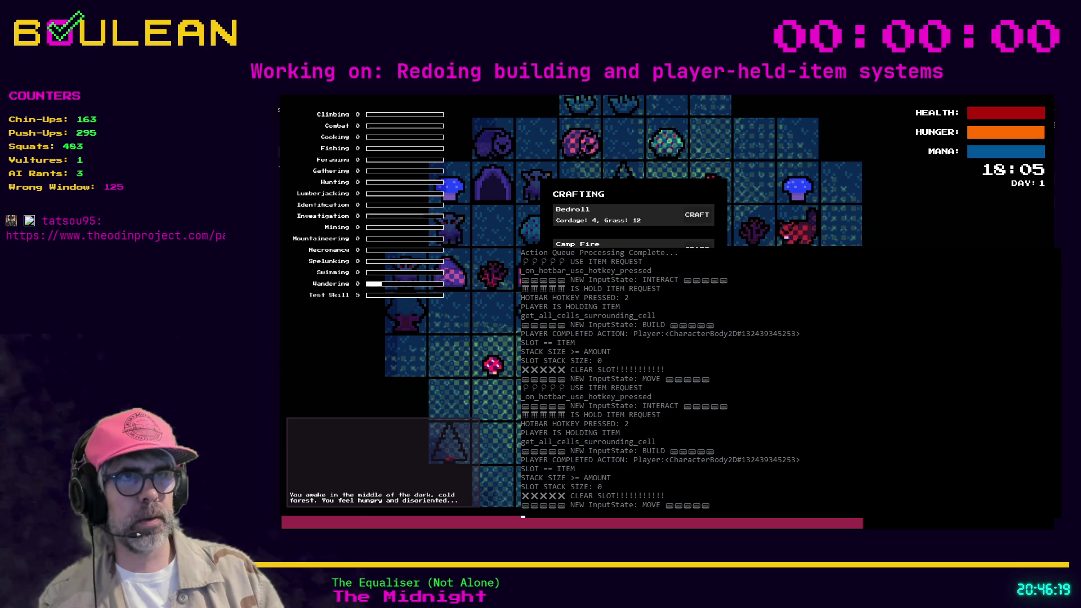
key(c)
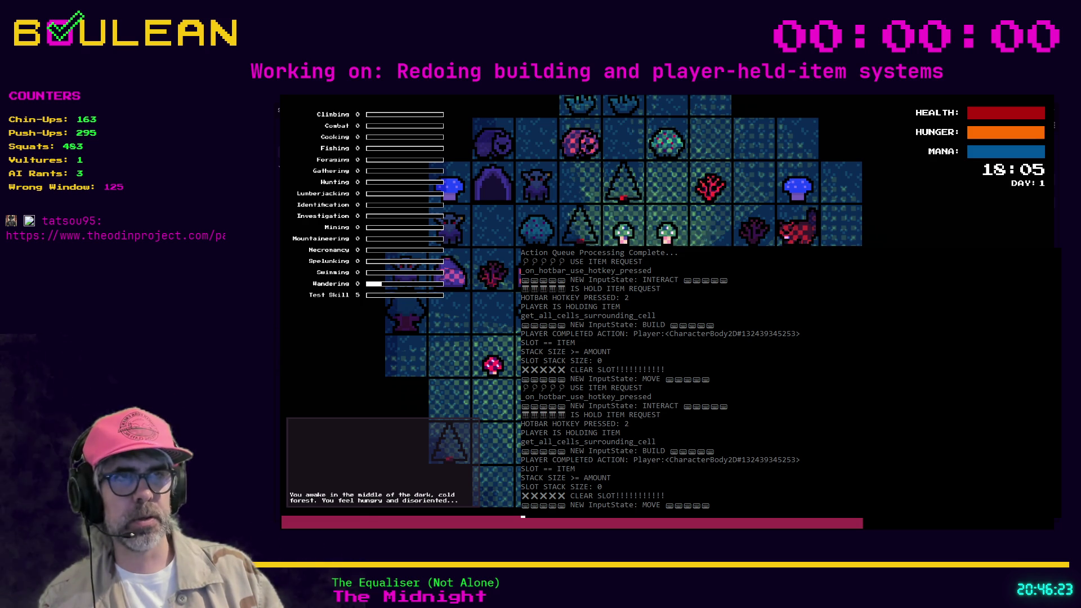
key(c)
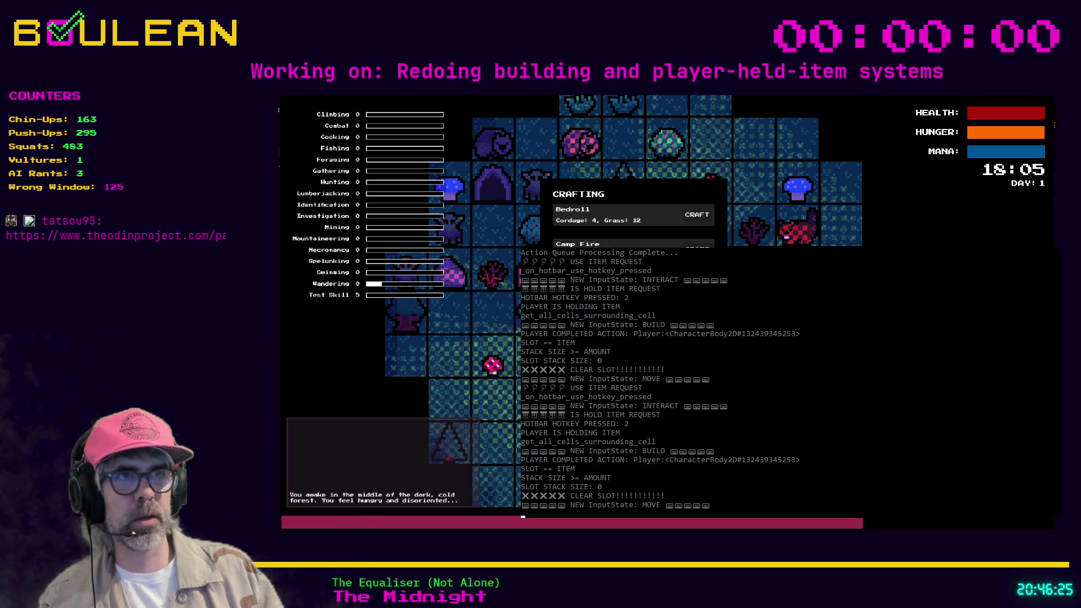
key(c)
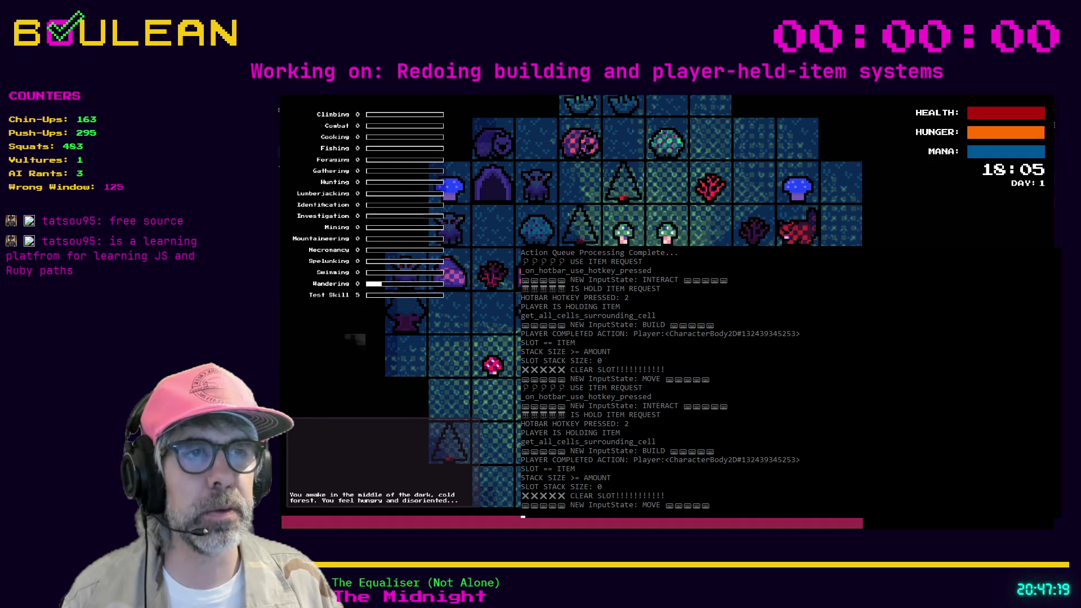
key(space)
key(space)
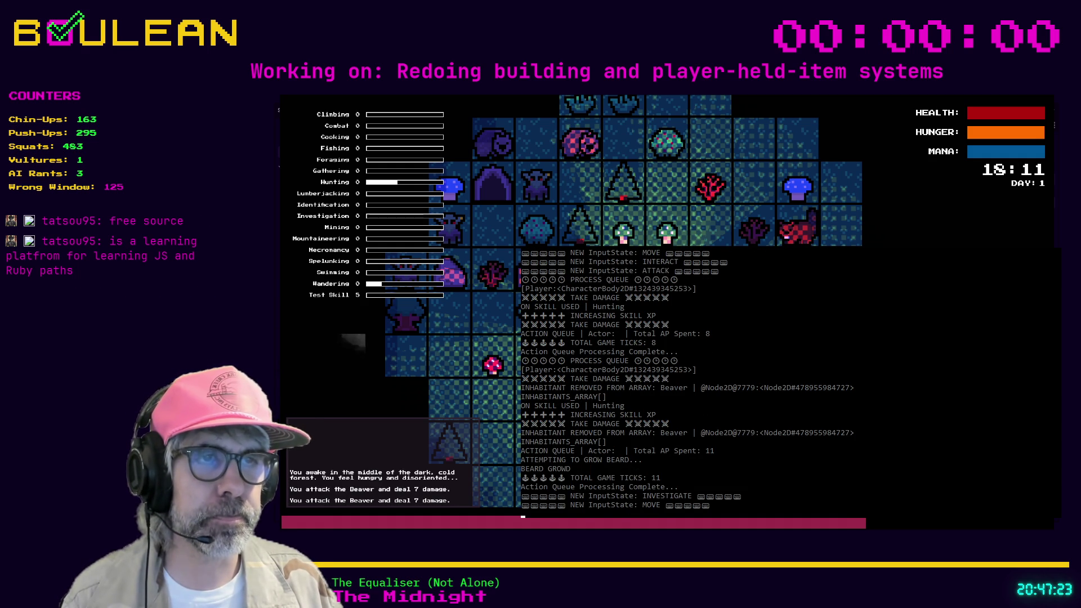
key(F8)
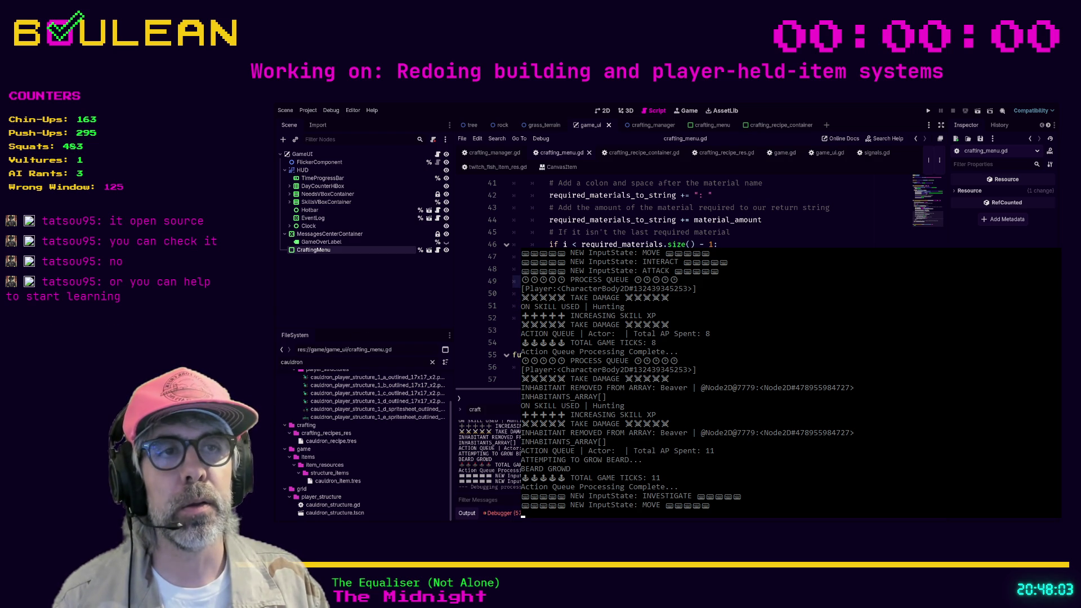
click(550, 244)
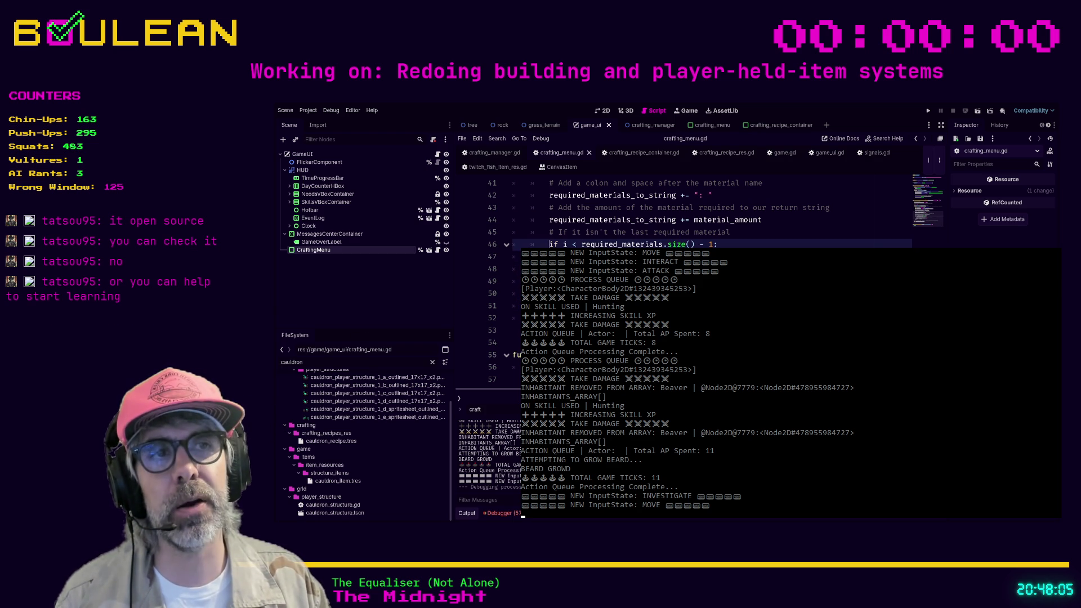
click(550, 232)
click(550, 207)
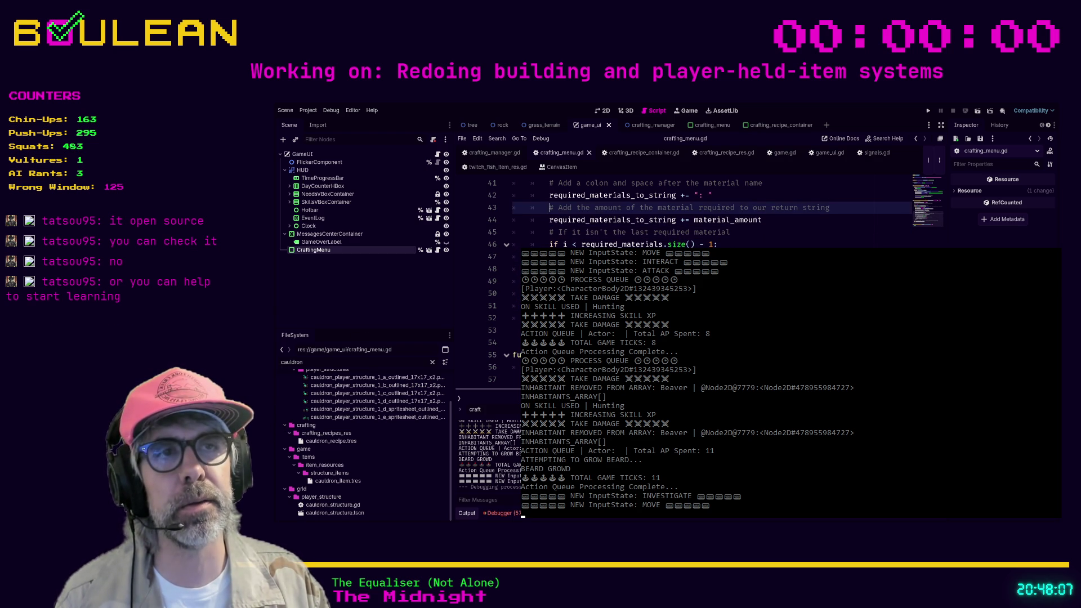
click(516, 330)
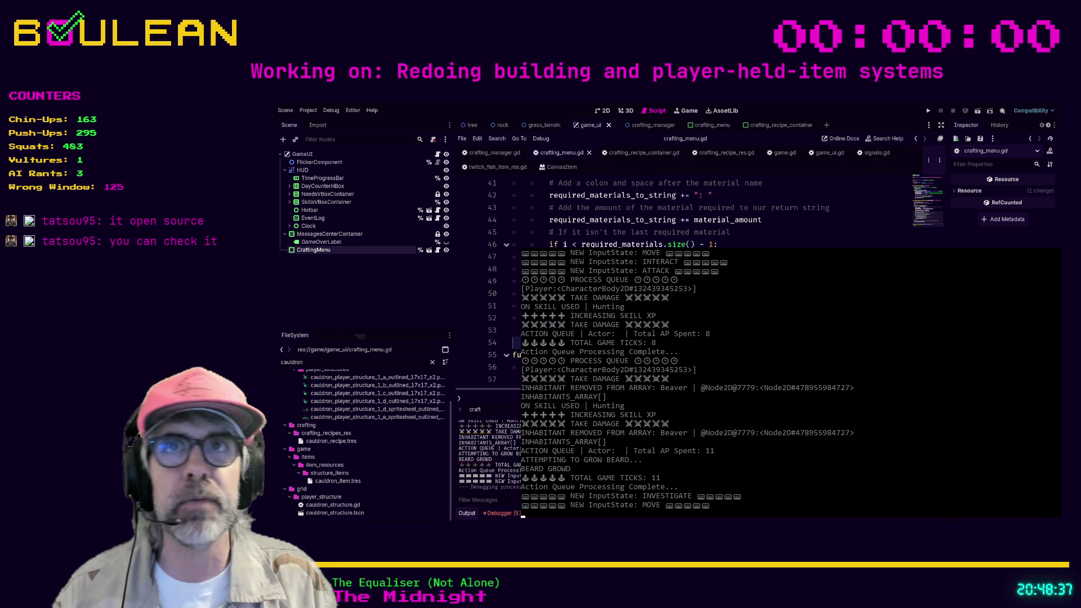
key(Down)
key(Down)
key(Down)
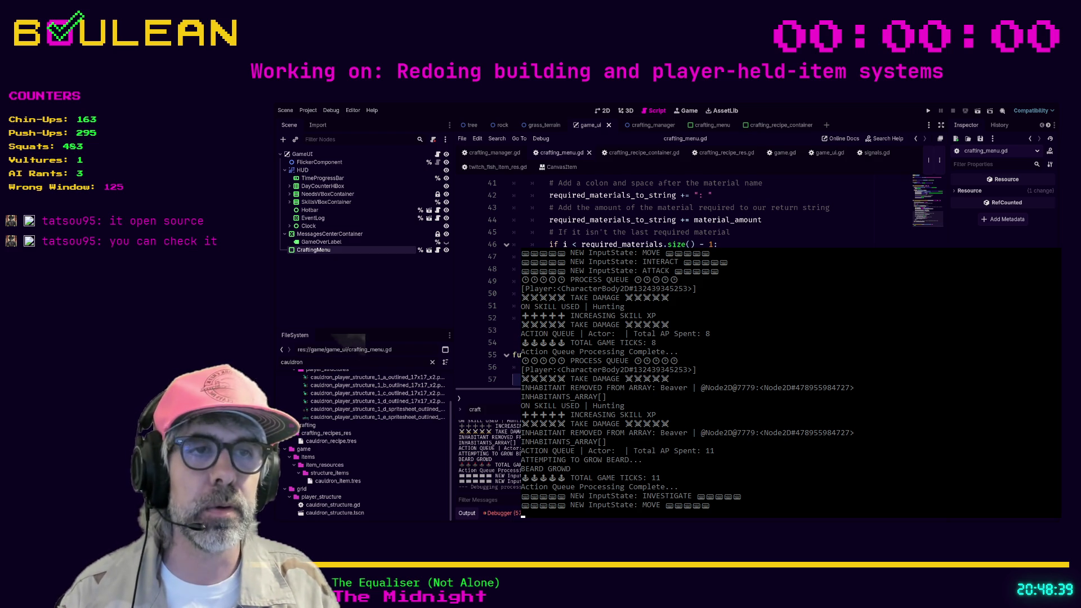
scroll(676, 214, up, 1)
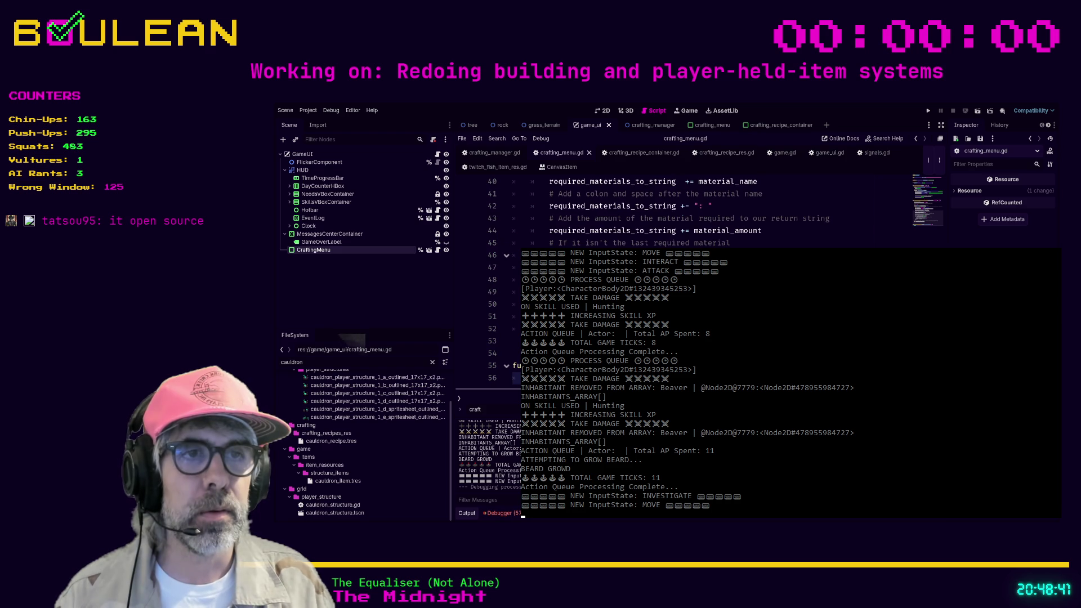
key(Up)
key(Up)
key(Up)
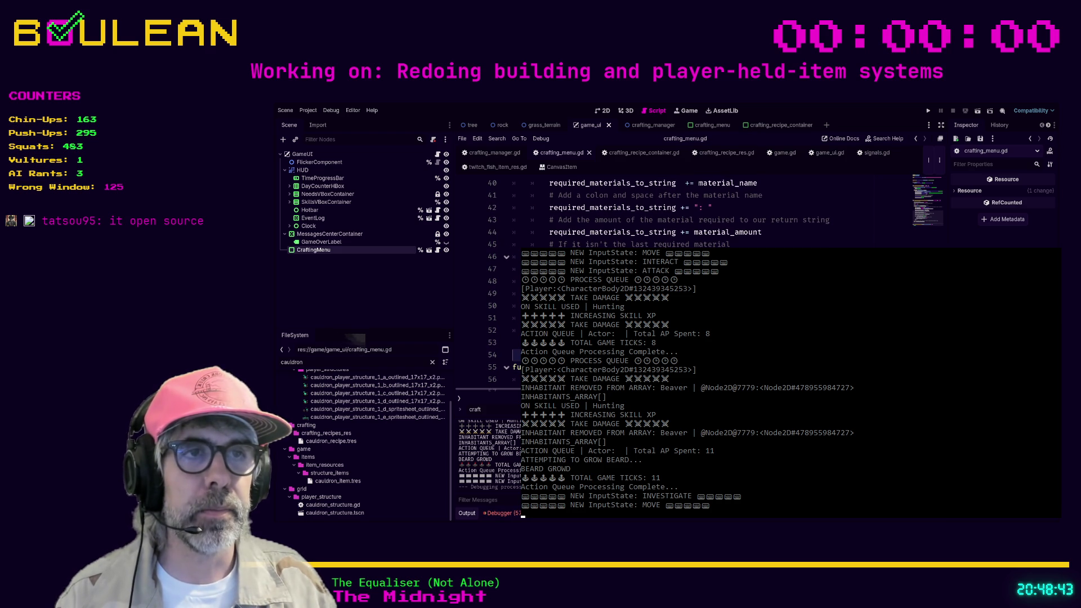
scroll(676, 214, up, 6)
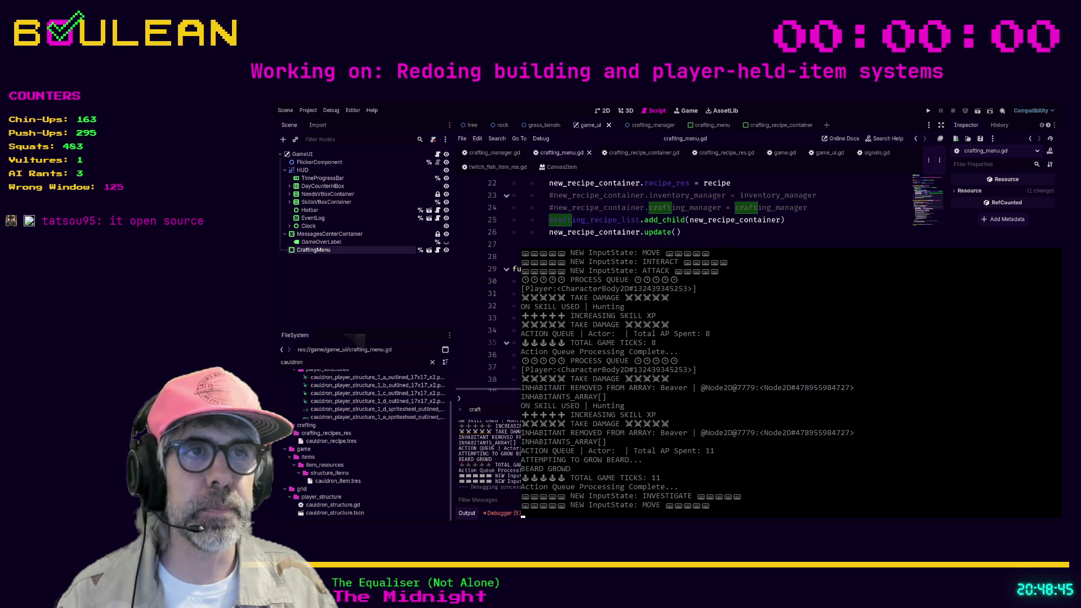
click(515, 244)
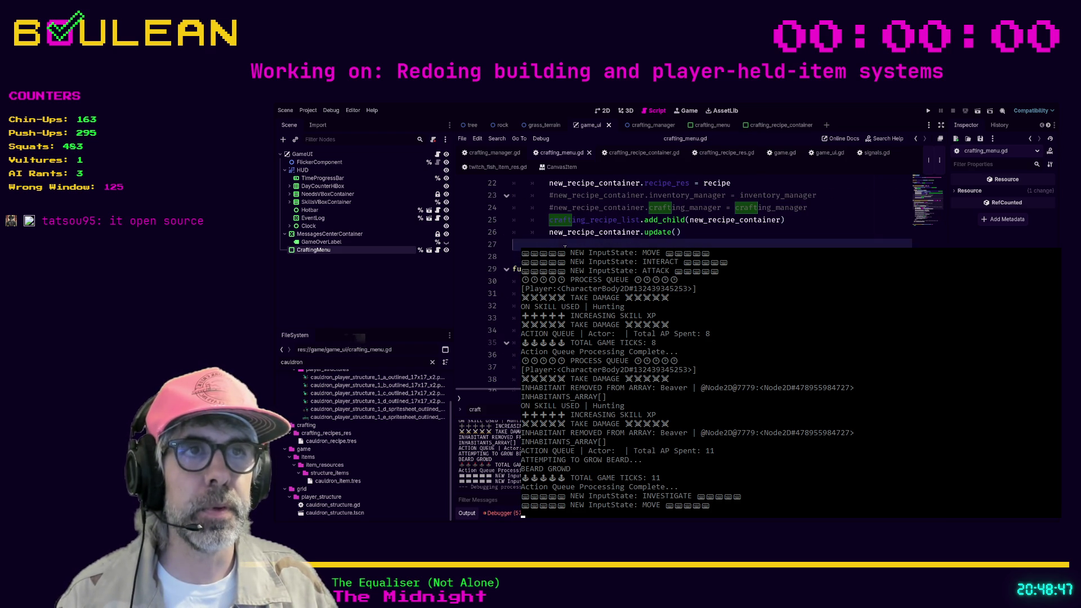
click(515, 257)
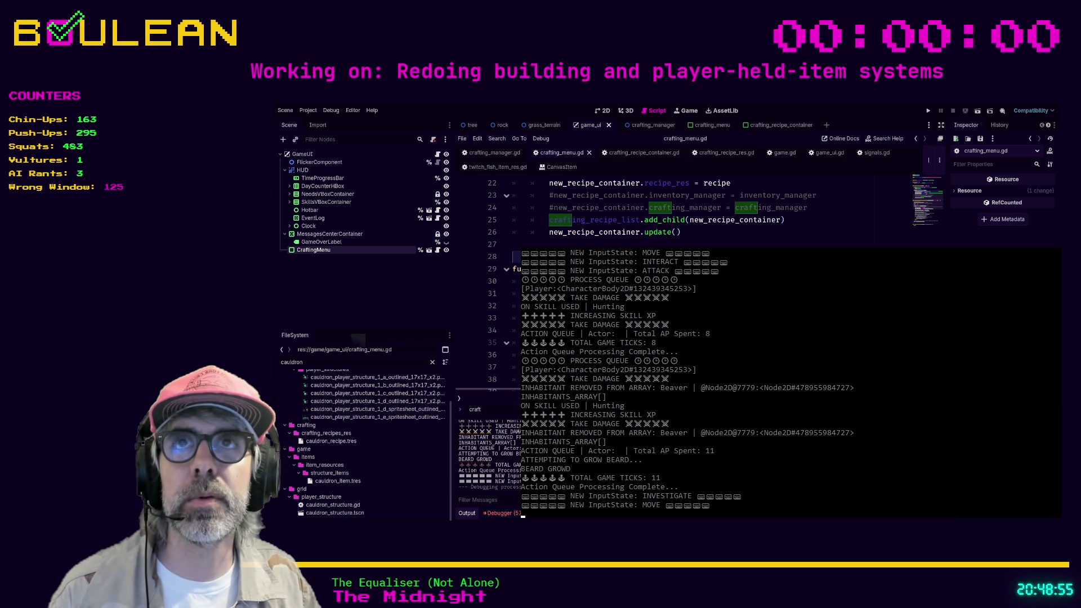
scroll(676, 208, up, 1)
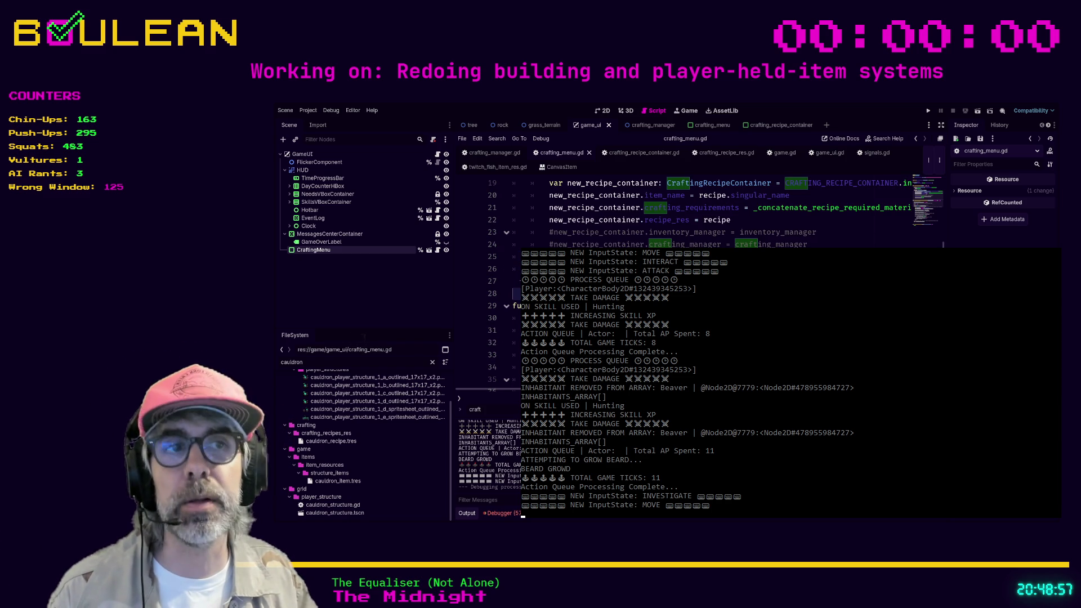
Delete the two commented-out manager assignment lines (22–23) from crafting_menu.gd
scroll(676, 208, up, 2)
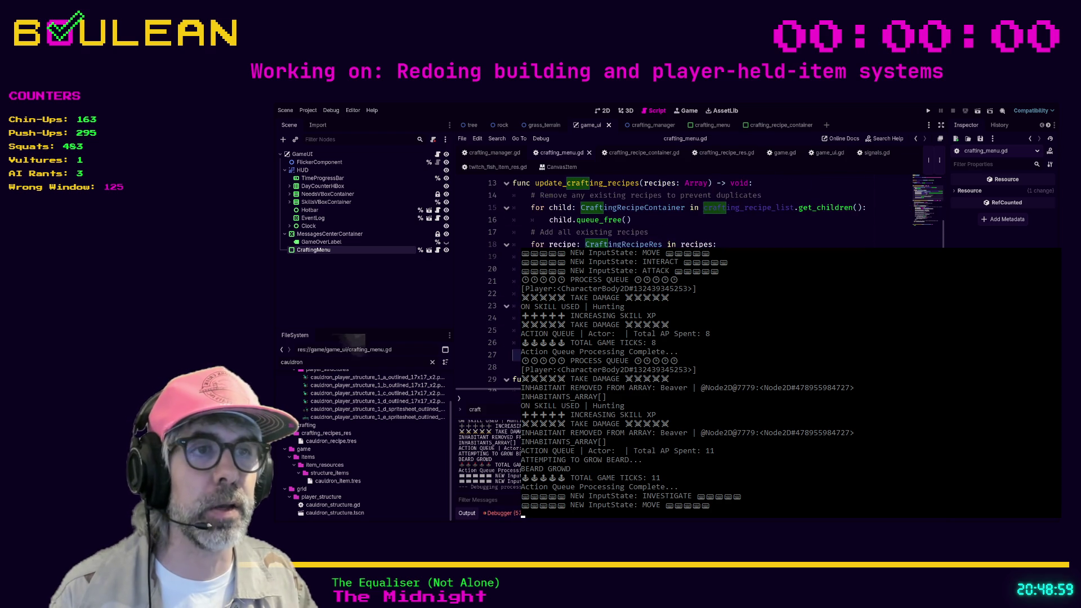
drag(501, 319, 500, 303)
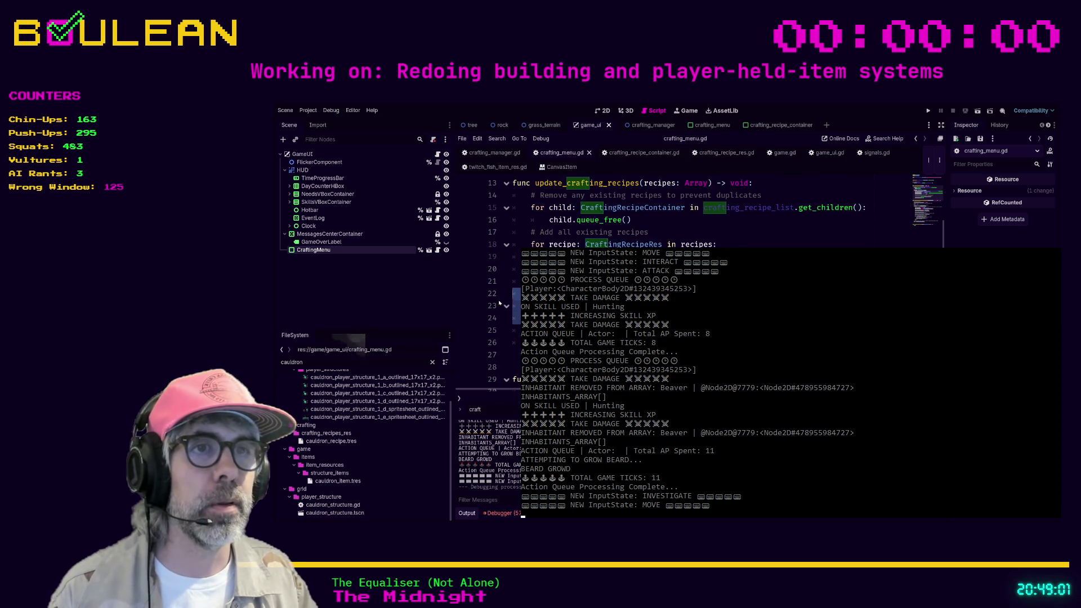
key(BackSpace)
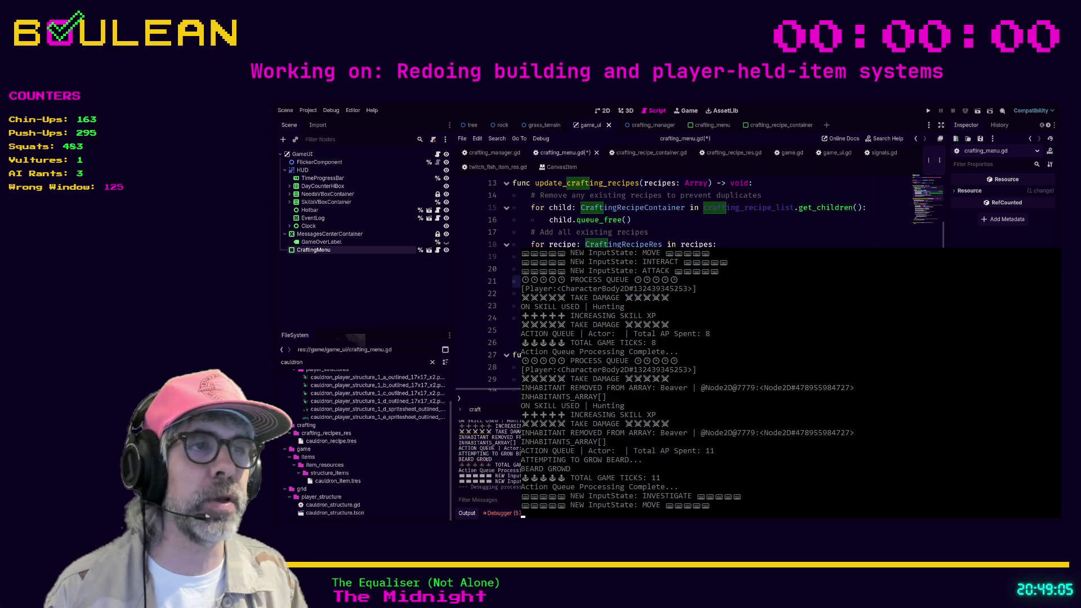
click(716, 244)
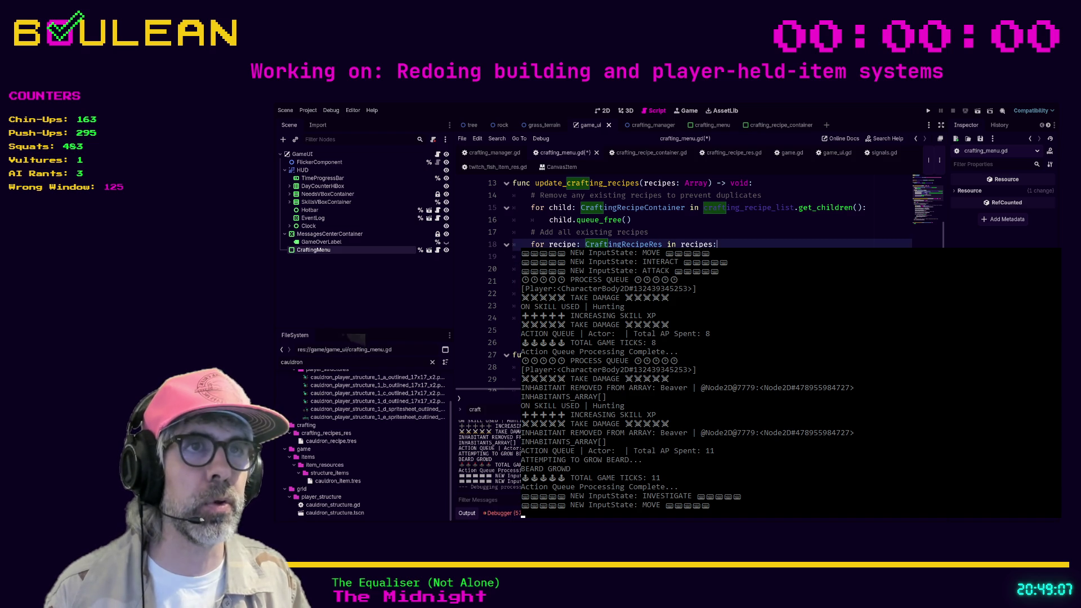
scroll(517, 289, up, 1)
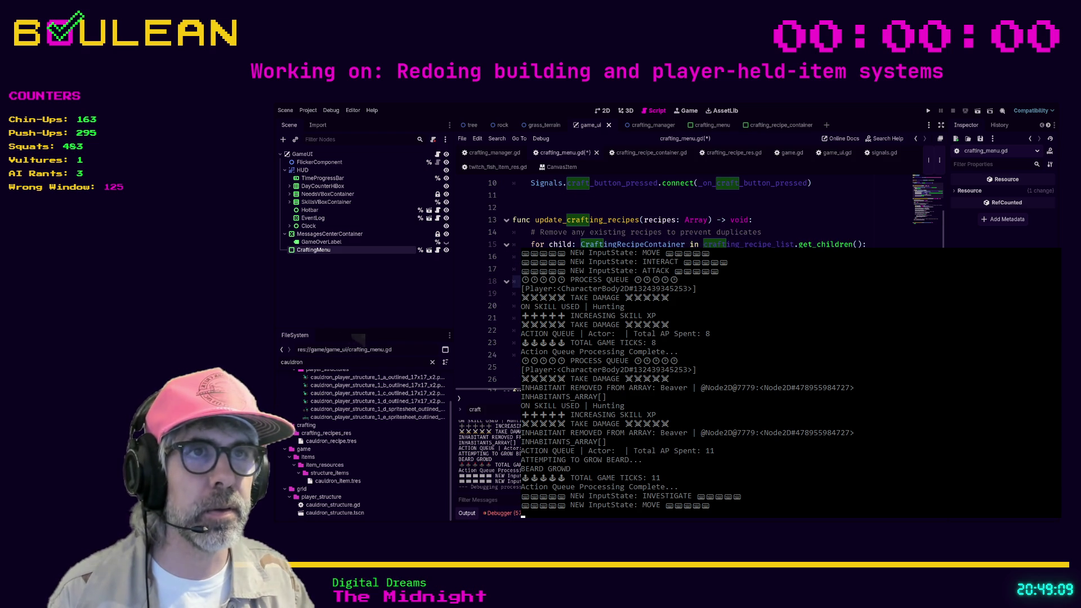
scroll(517, 288, down, 1)
Save crafting_menu.gd and stop the running game with F8
click(517, 288)
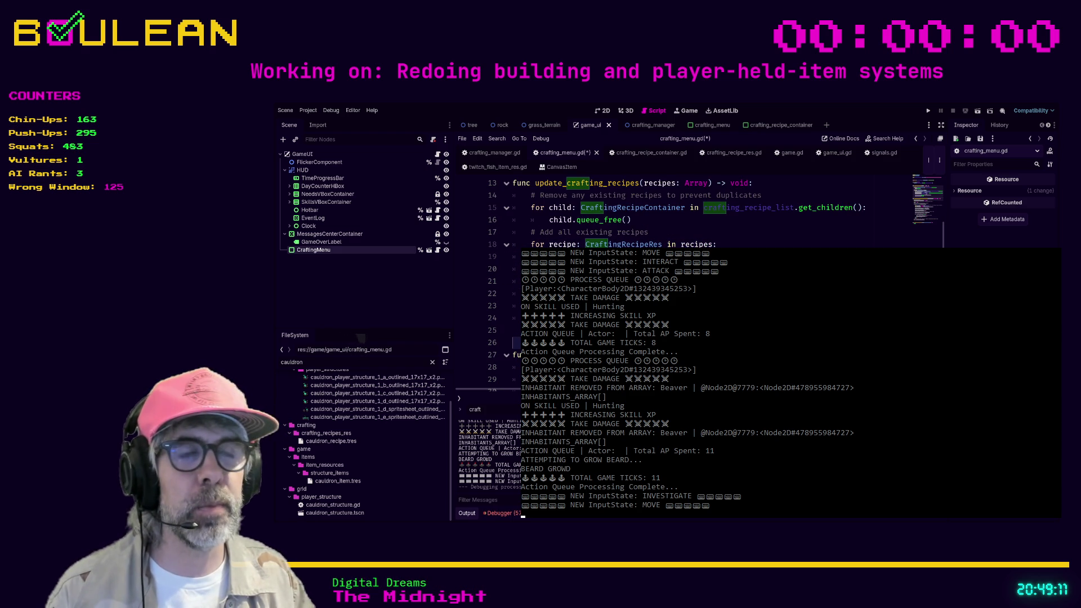
key(ctrl+s)
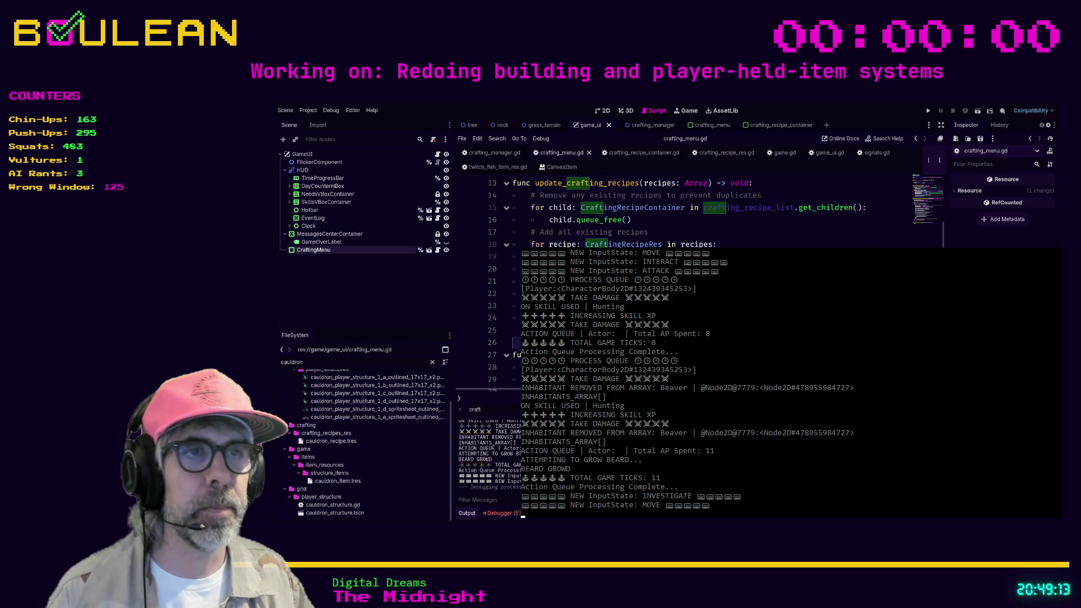
scroll(517, 288, up, 4)
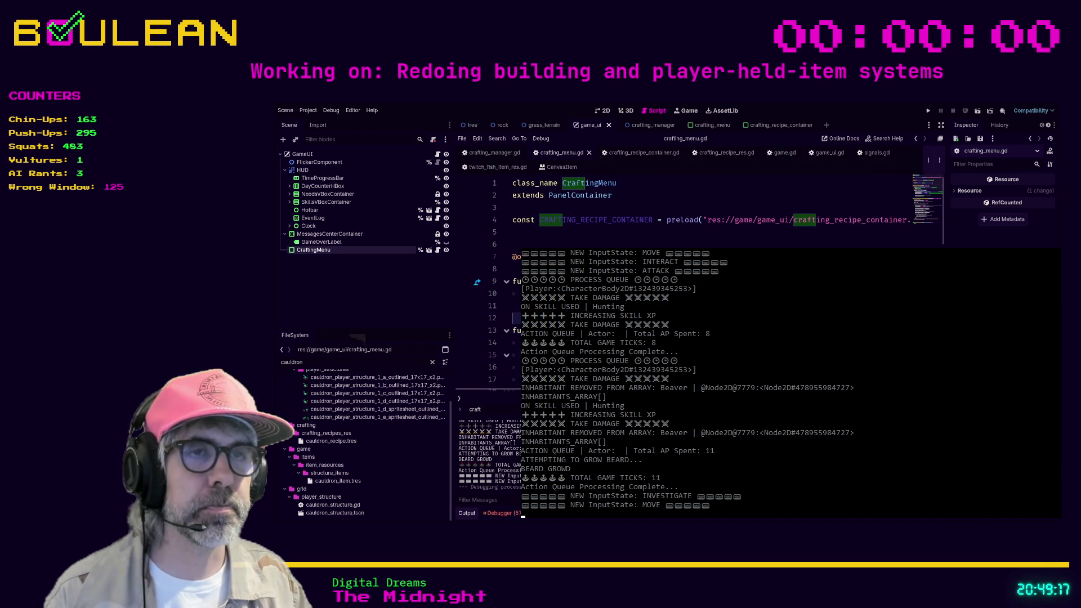
scroll(709, 214, down, 7)
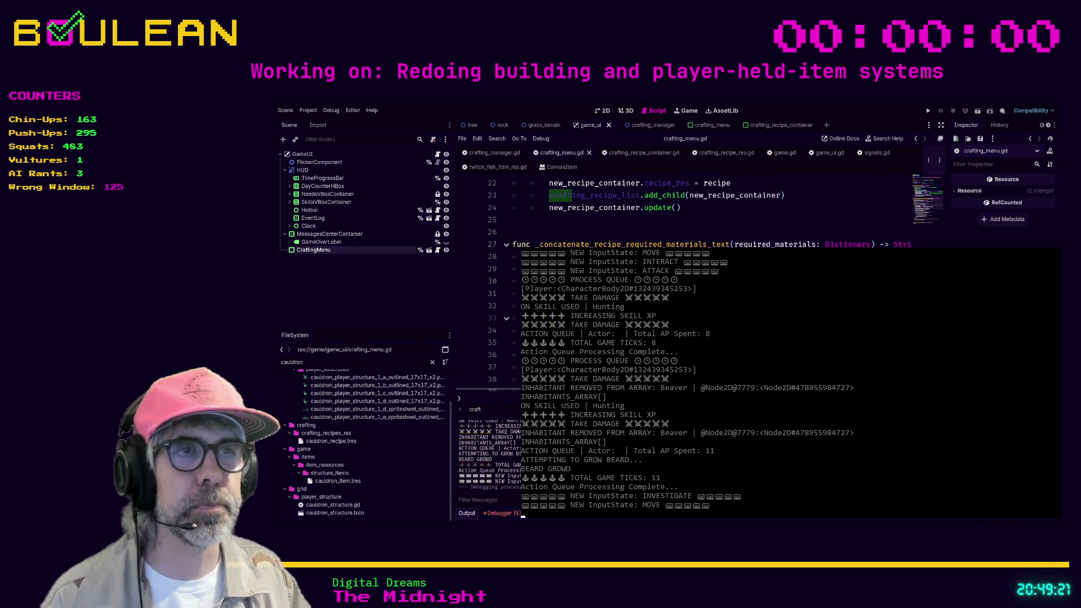
scroll(710, 214, down, 3)
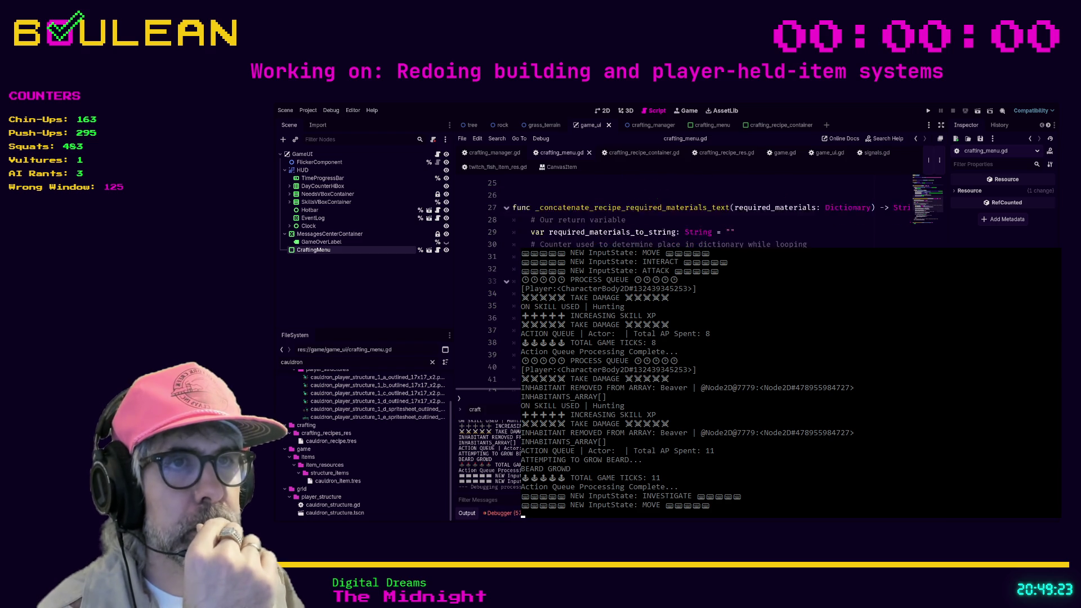
scroll(709, 214, up, 4)
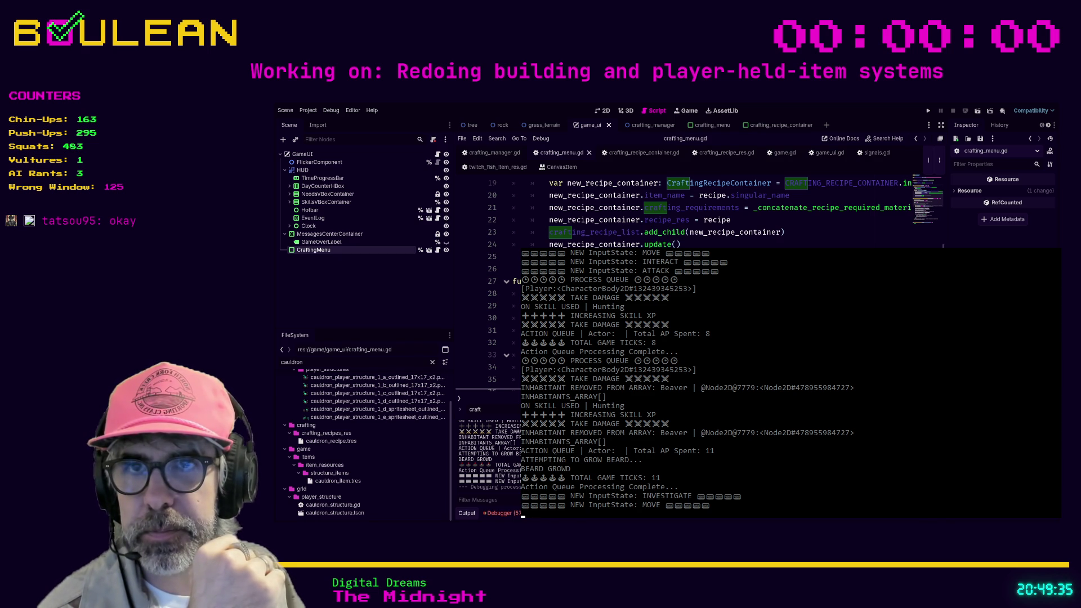
key(F8)
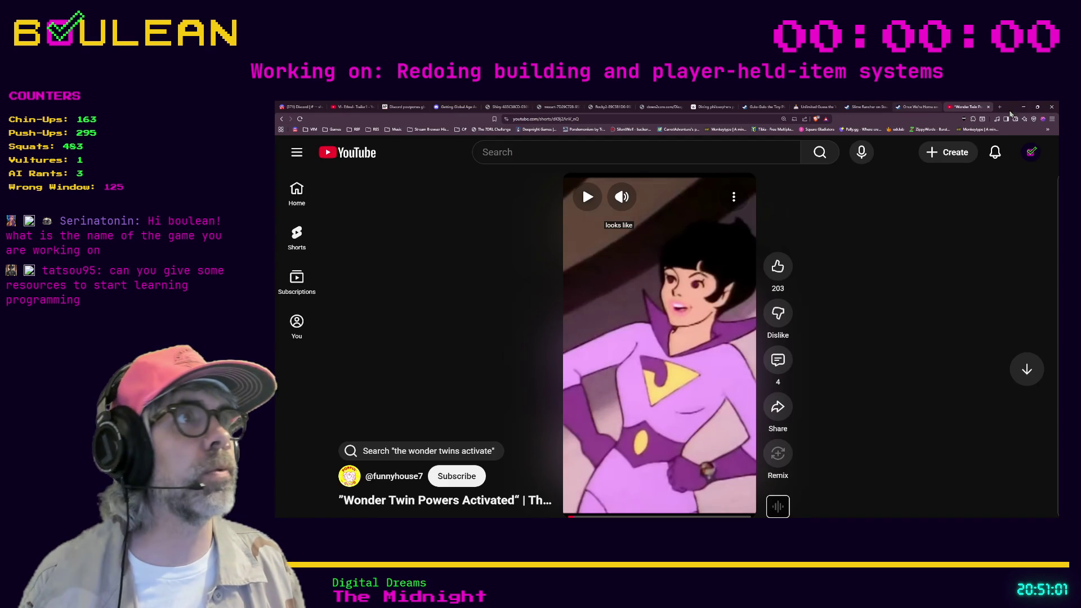
Open a fresh browser tab from the tab strip's + button
click(999, 106)
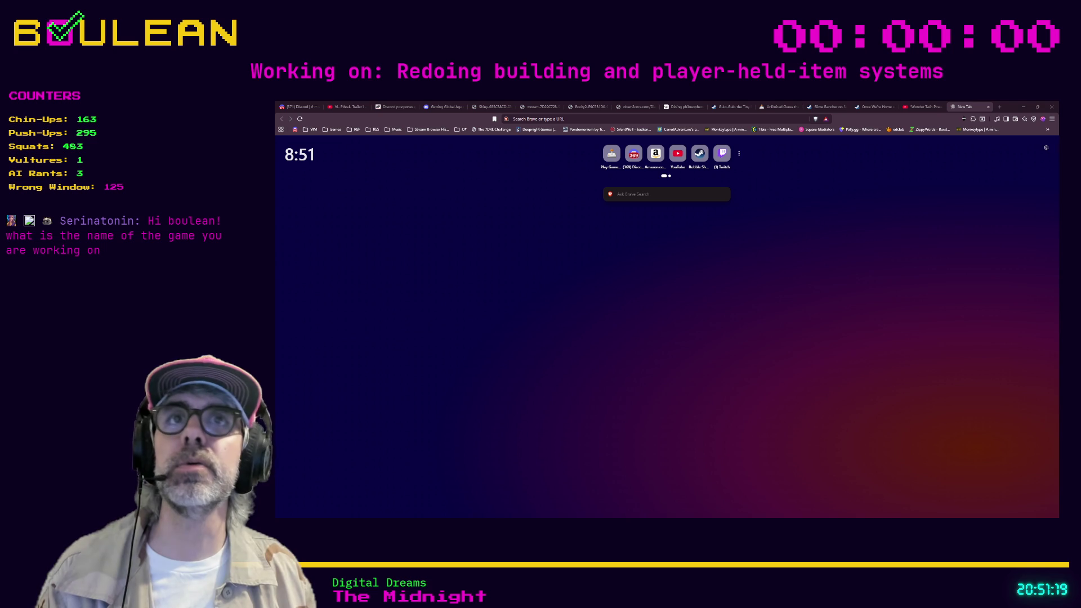
Load theodinproject.com/paths and scroll through the Foundations, Ruby on Rails and JavaScript paths
text(http://theodinproject.com/paths)
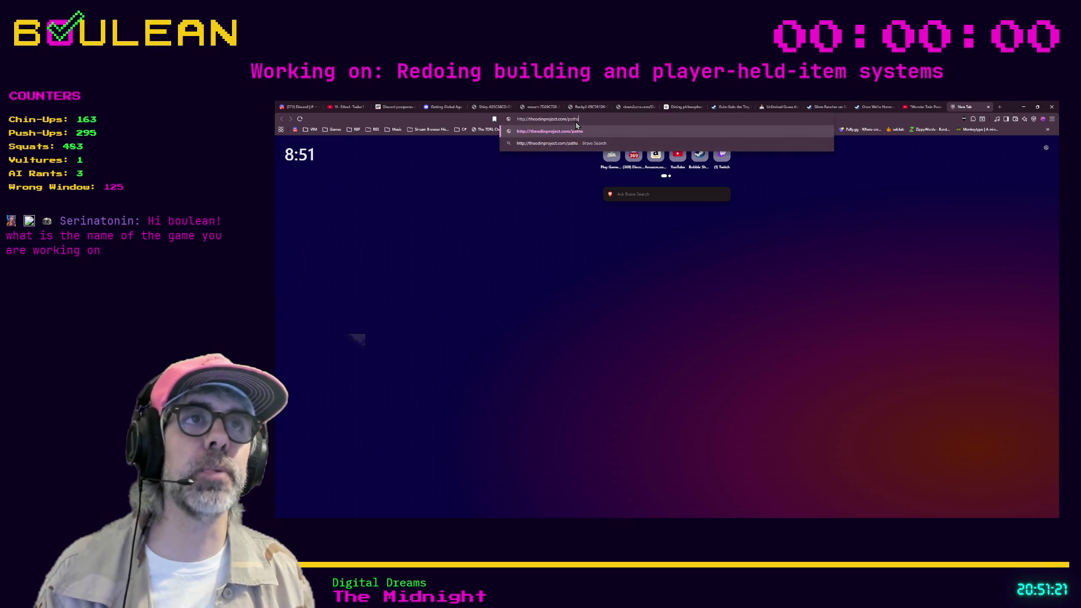
key(Return)
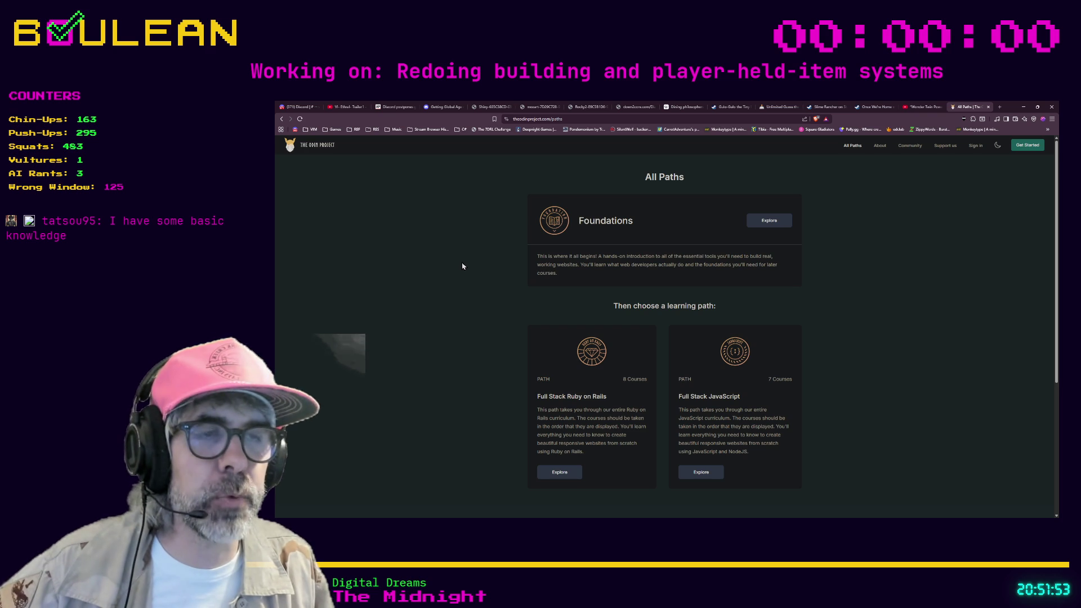
scroll(463, 266, down, 1)
scroll(462, 266, up, 1)
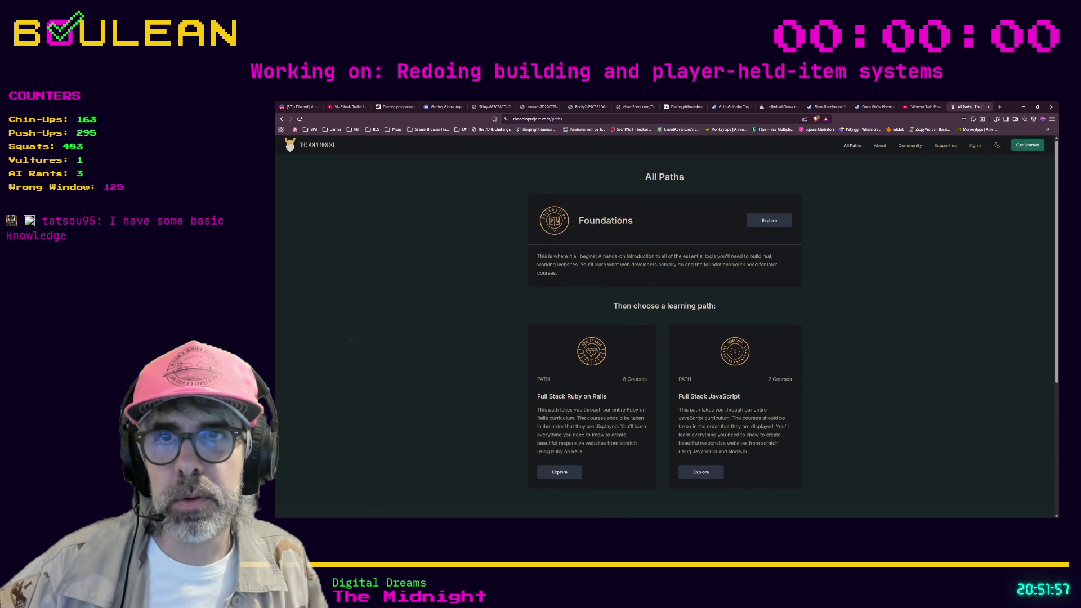
scroll(358, 324, down, 1)
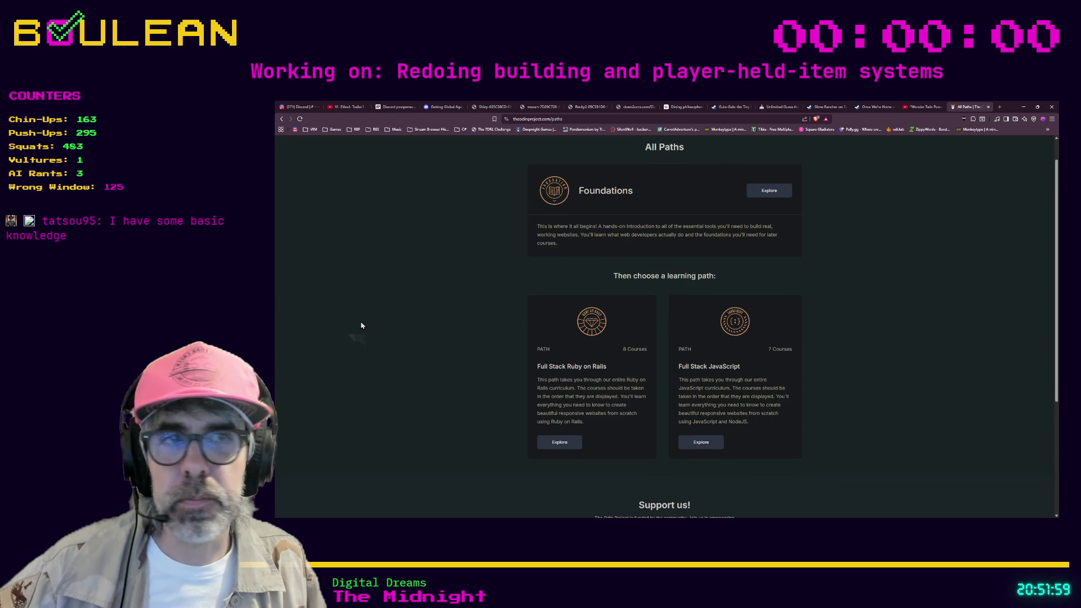
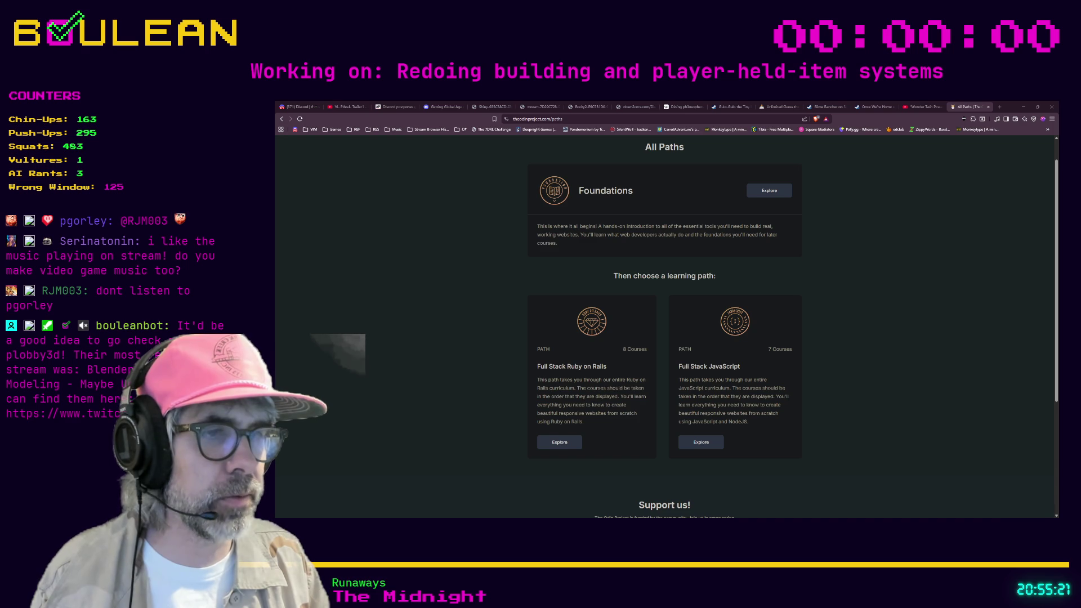
Switch from Firefox back to the Godot editor and run the project with F5
key(alt+Tab)
key(F5)
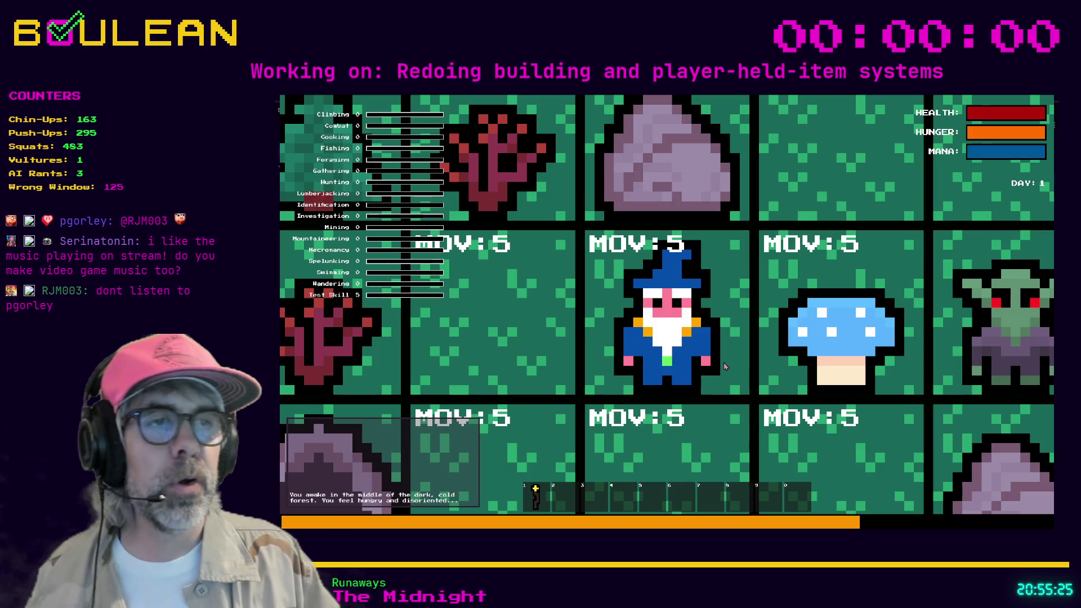
Zoom the game camera out to show more forest tiles around the wizard
scroll(725, 366, down, 3)
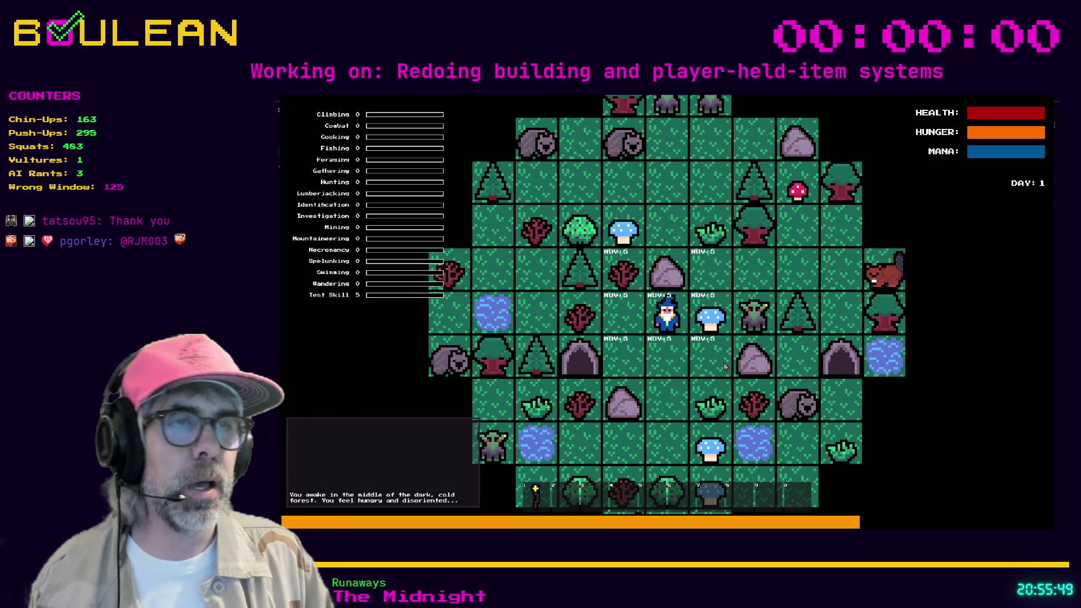
Walk the wizard down to gather three Grass, light a torch, then stop the game
key(s)
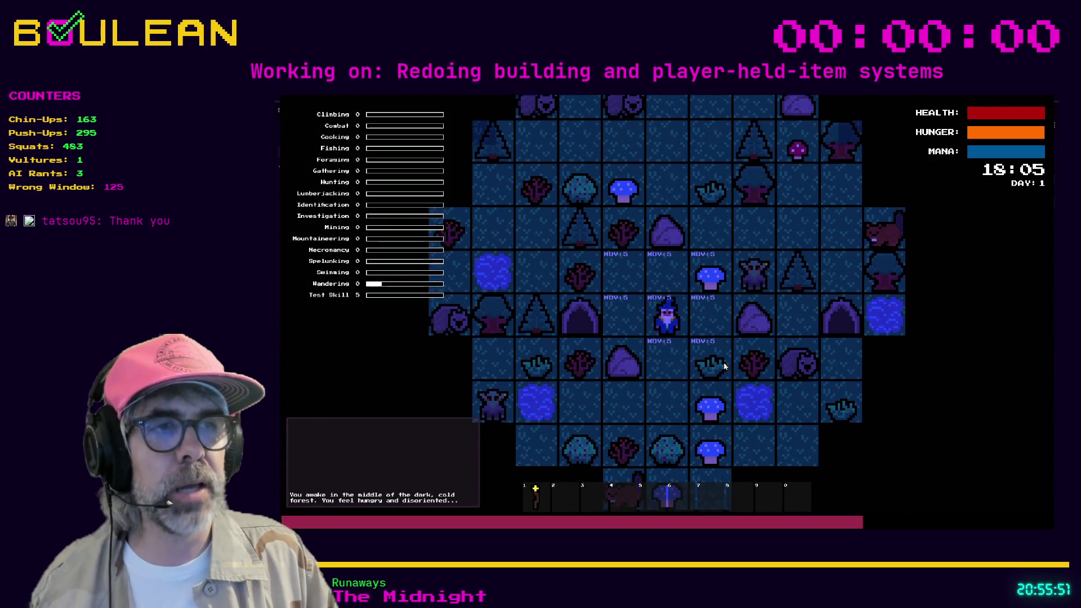
key(s)
key(d)
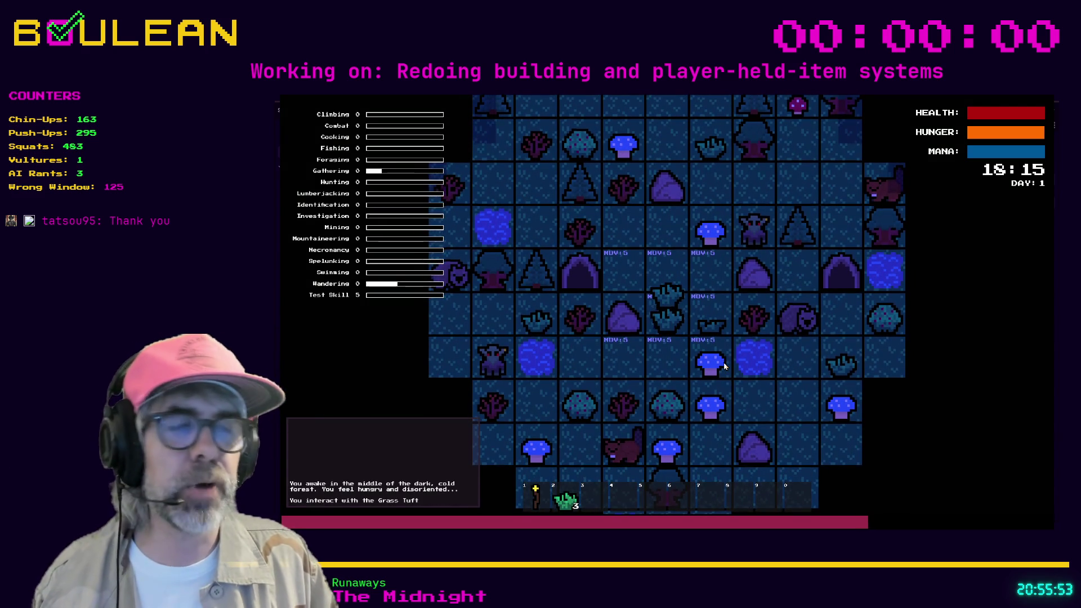
key(e)
key(e)
key(e)
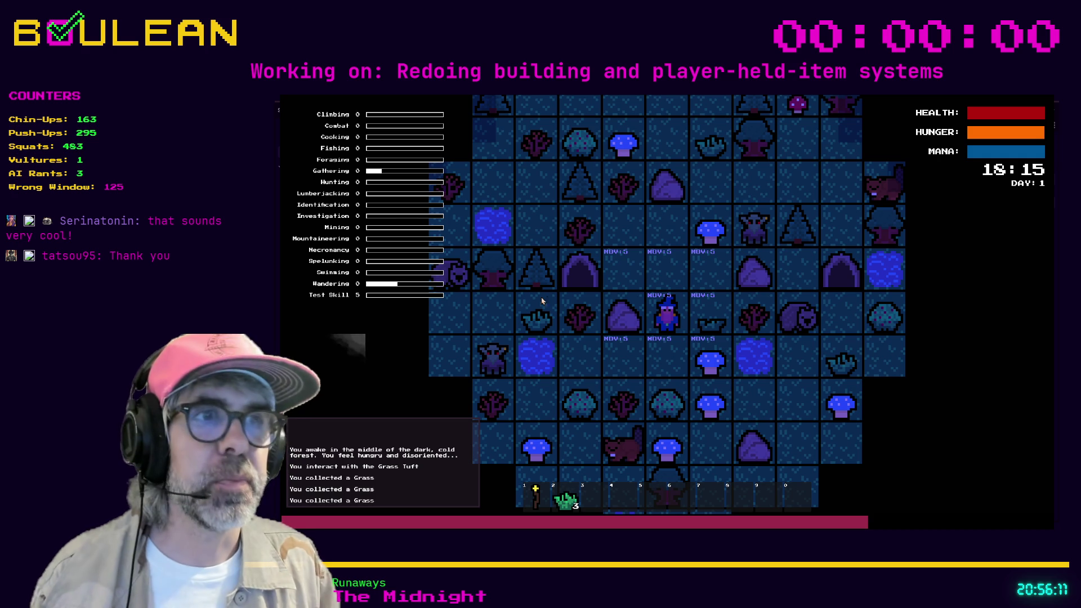
click(675, 304)
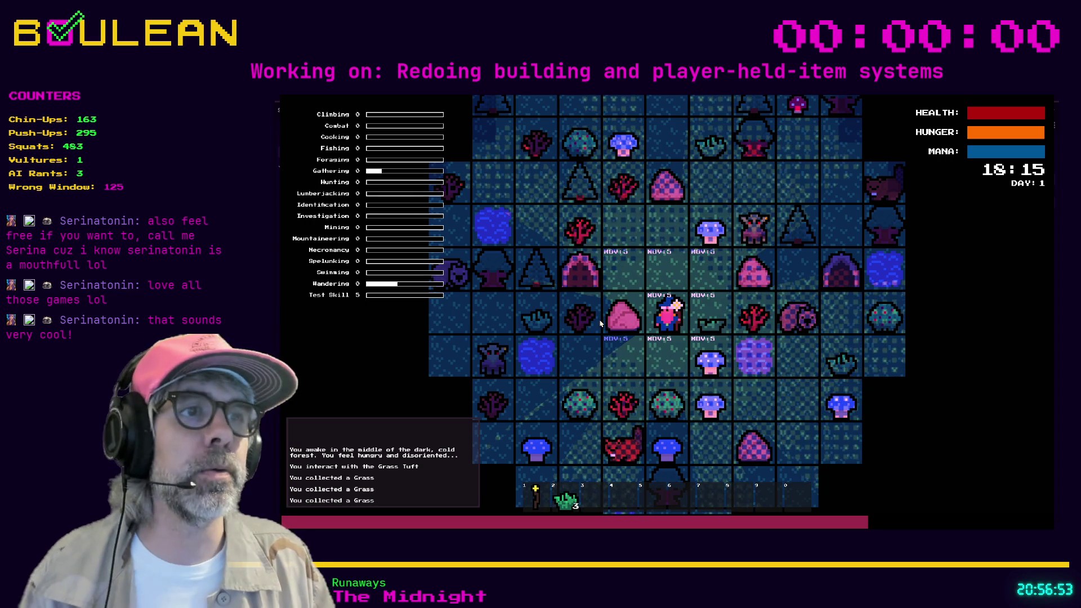
key(F8)
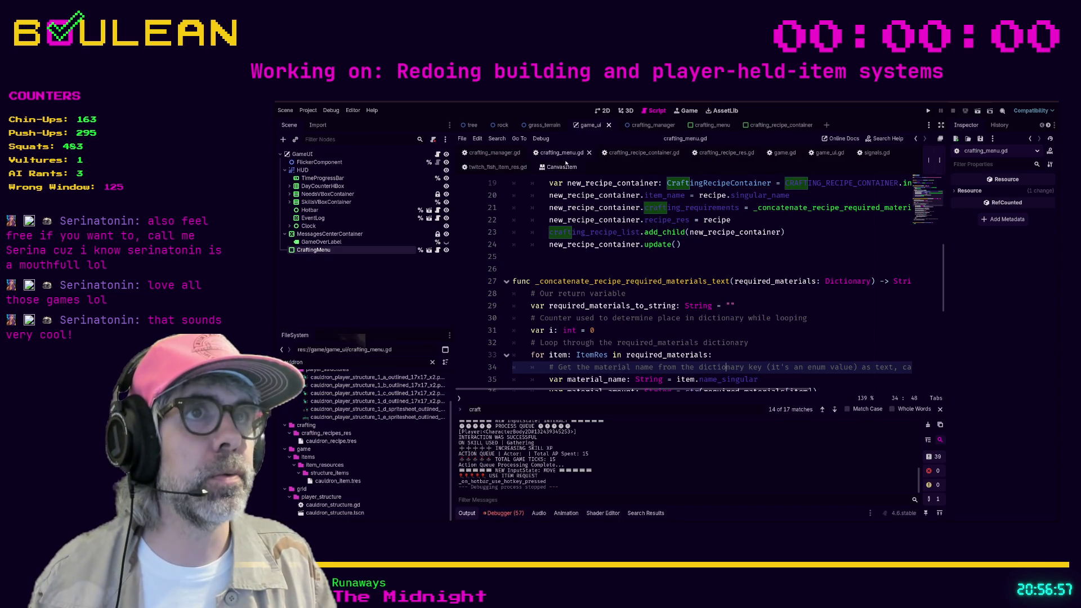
Add a viewer's name after line 353 in twitch_fish_item_res.gd's name list and save
click(497, 167)
click(588, 352)
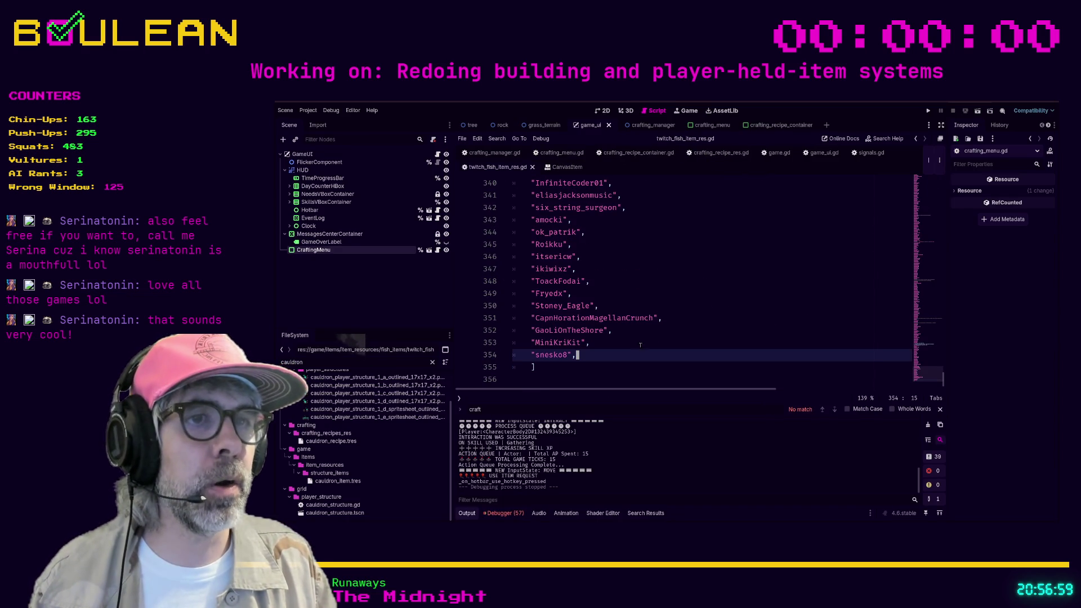
click(626, 347)
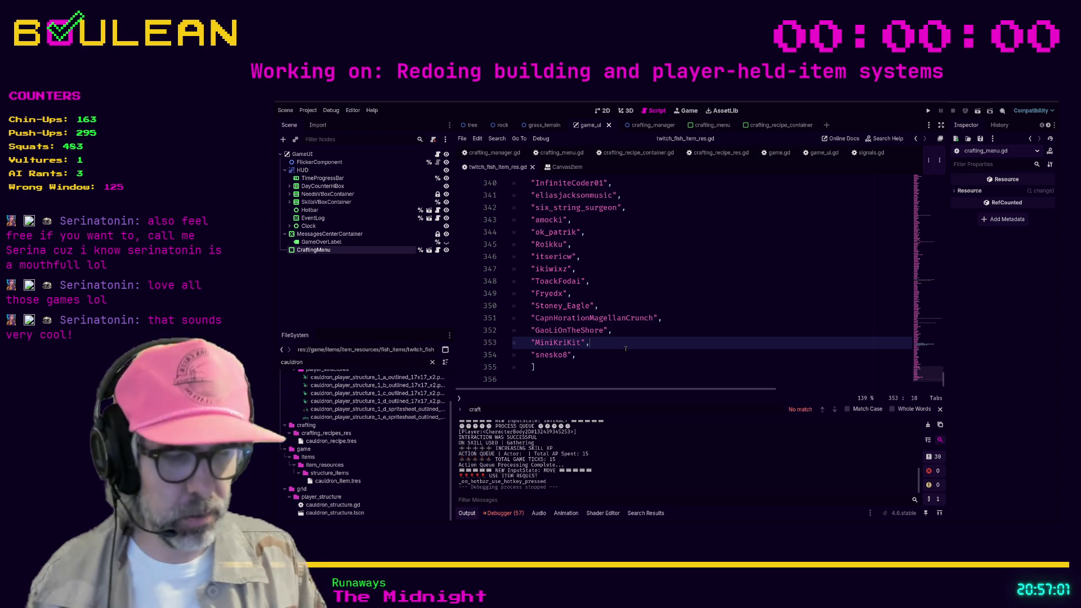
key(Return)
text(")
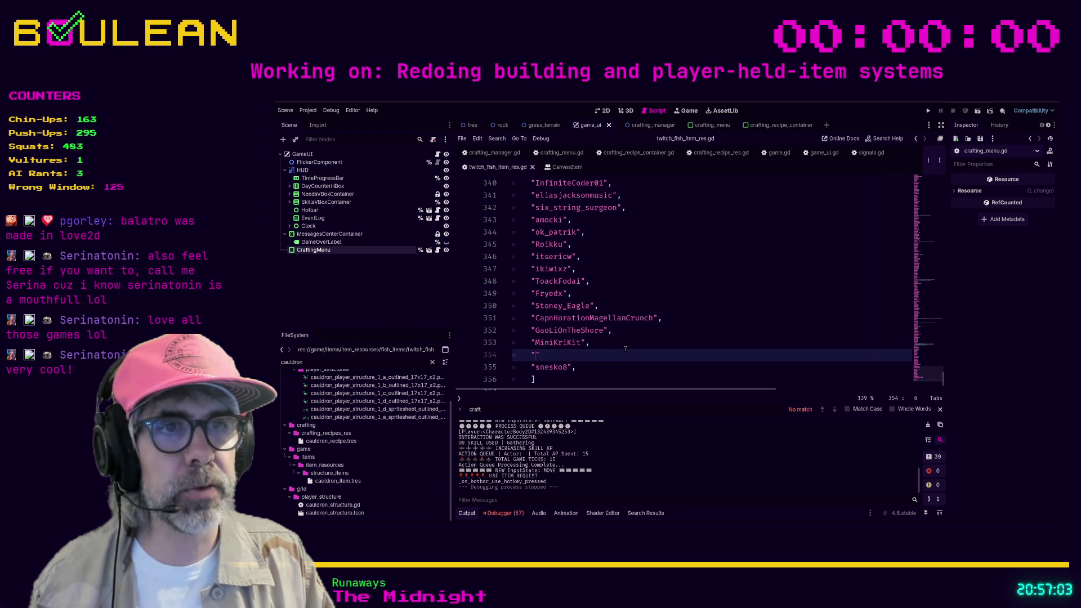
text("S)
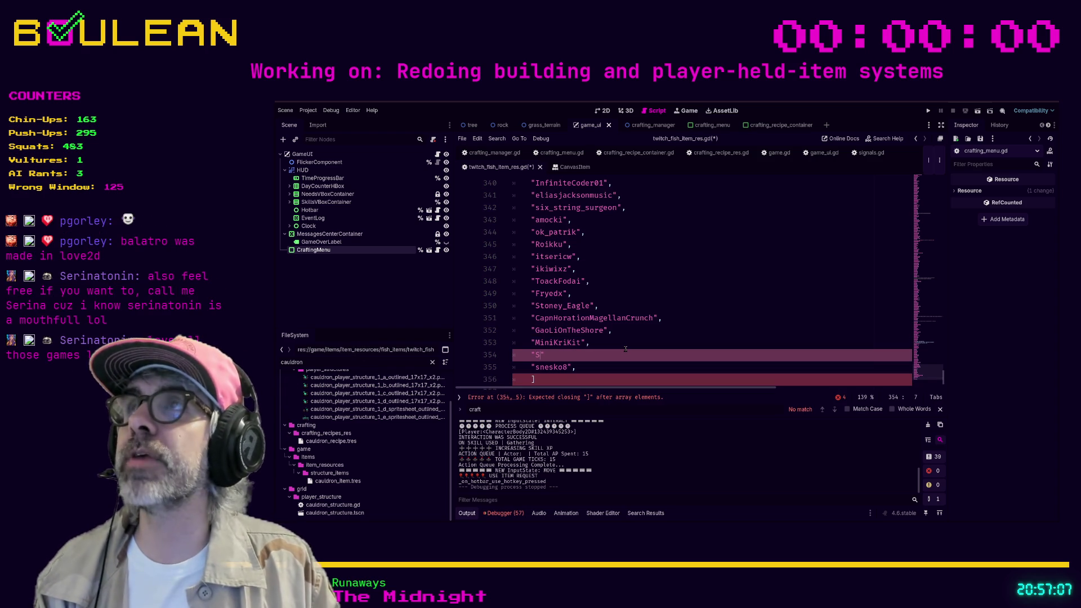
text(erinatonin)
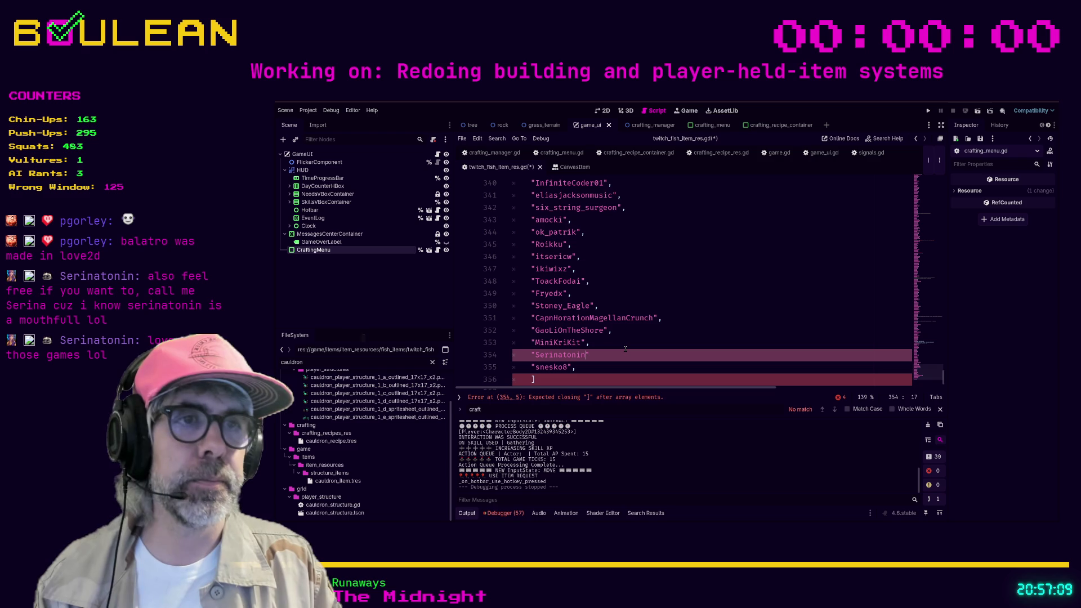
text(")
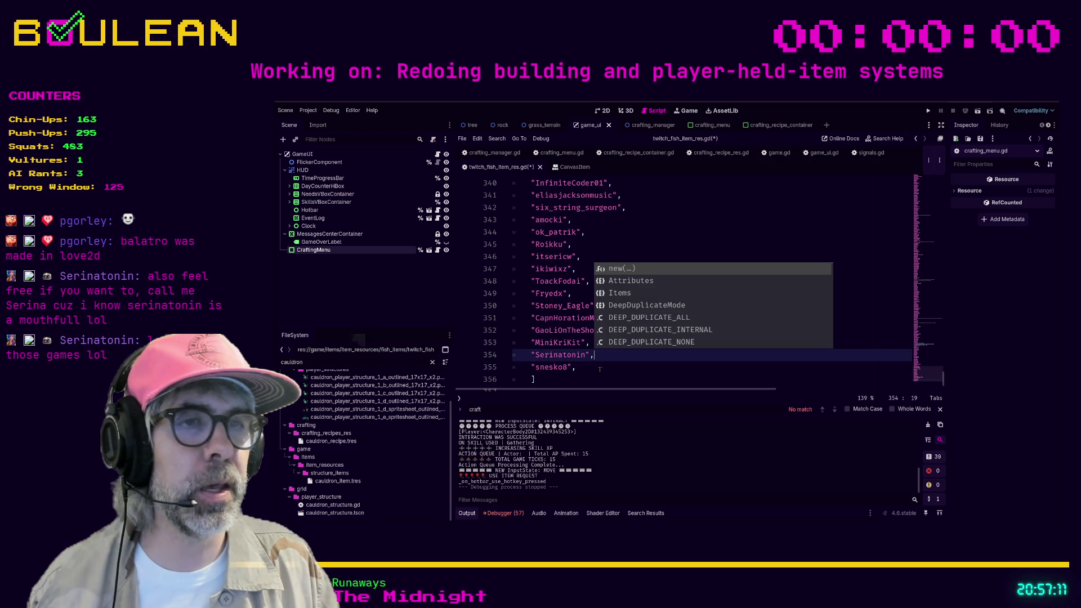
click(599, 370)
key(ctrl+s)
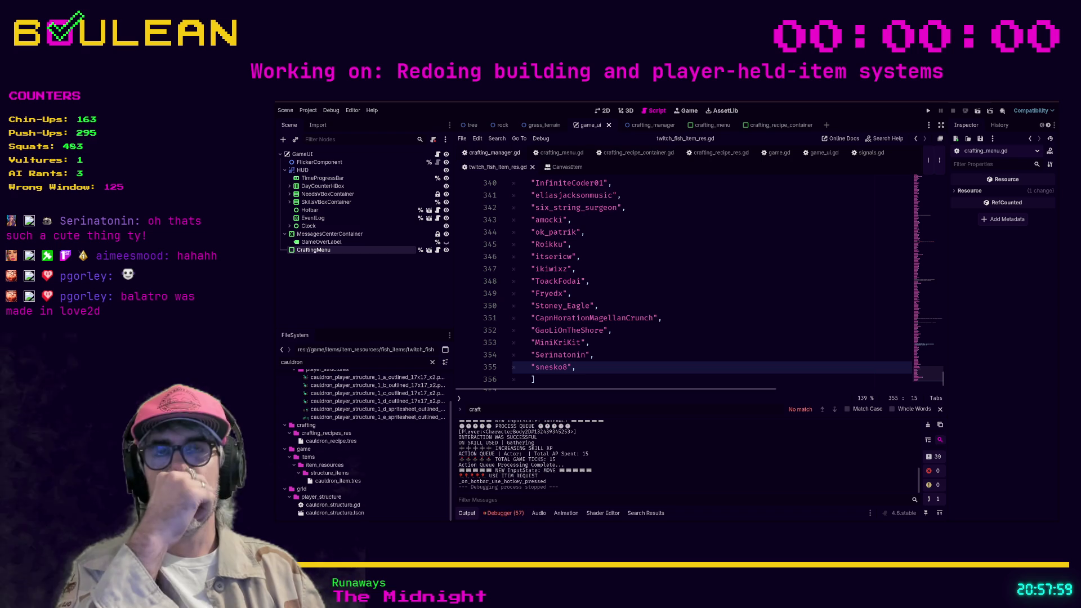
click(491, 153)
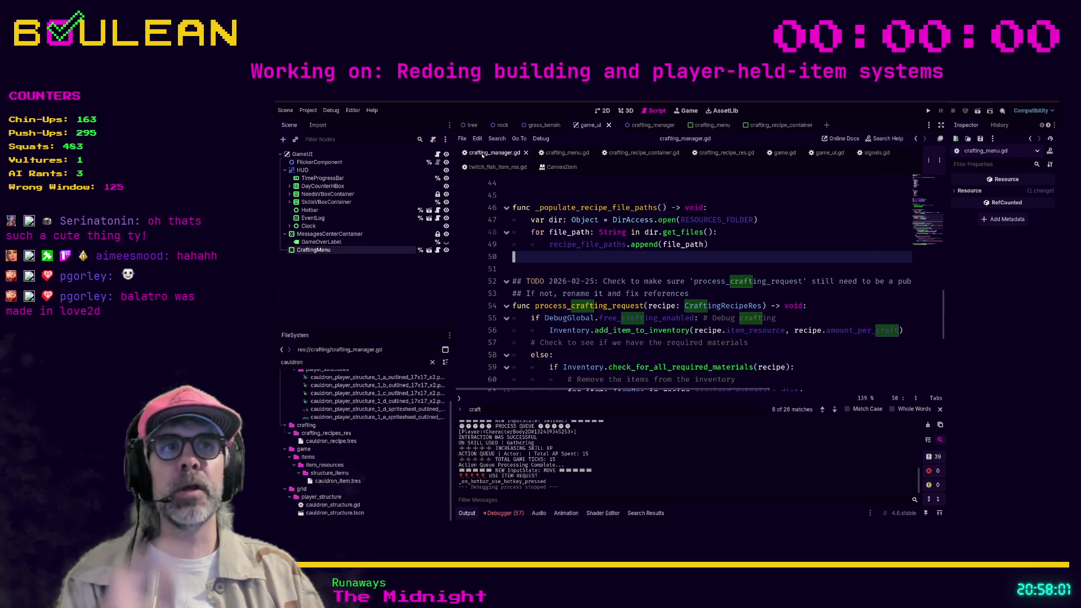
click(643, 267)
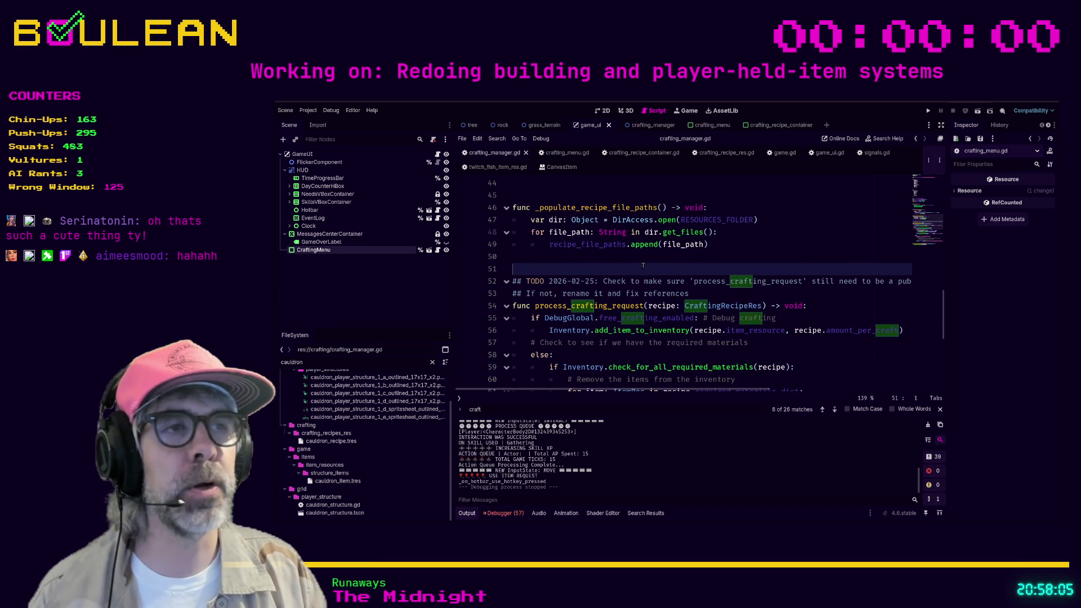
scroll(643, 265, up, 2)
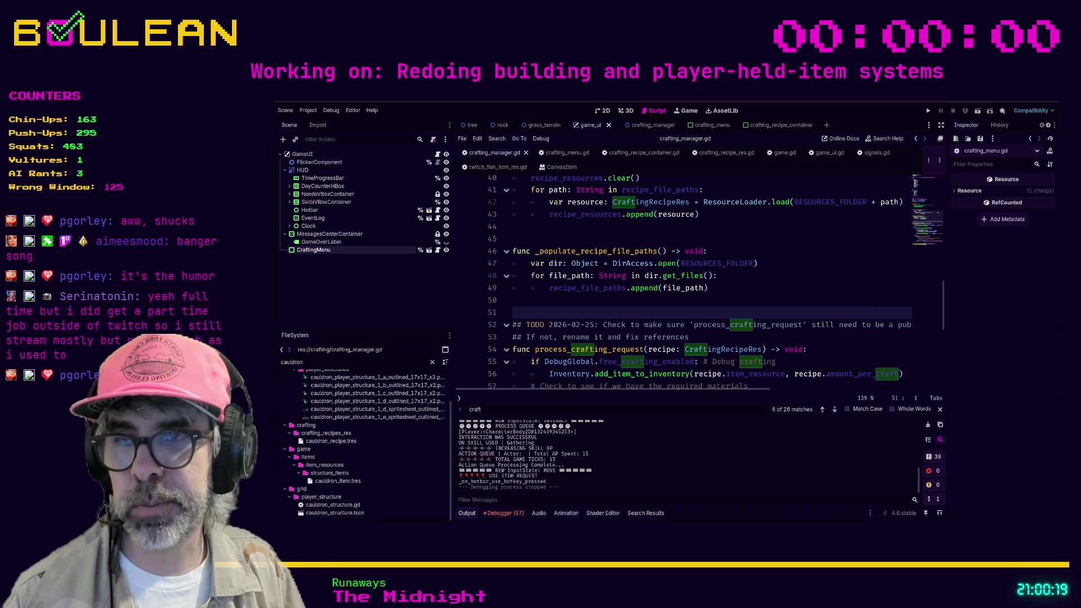
click(608, 305)
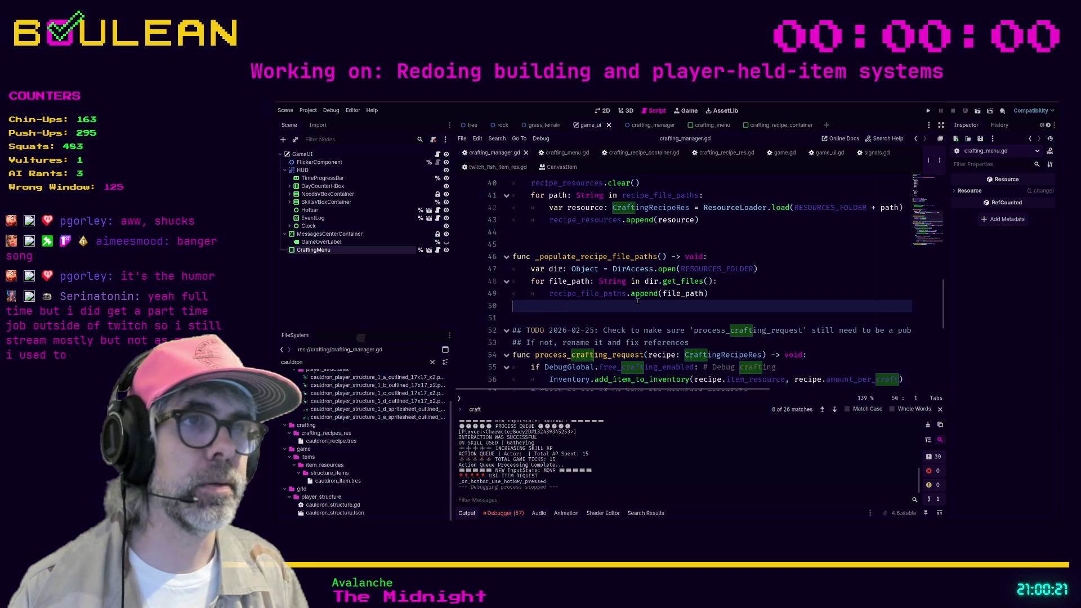
scroll(647, 302, up, 4)
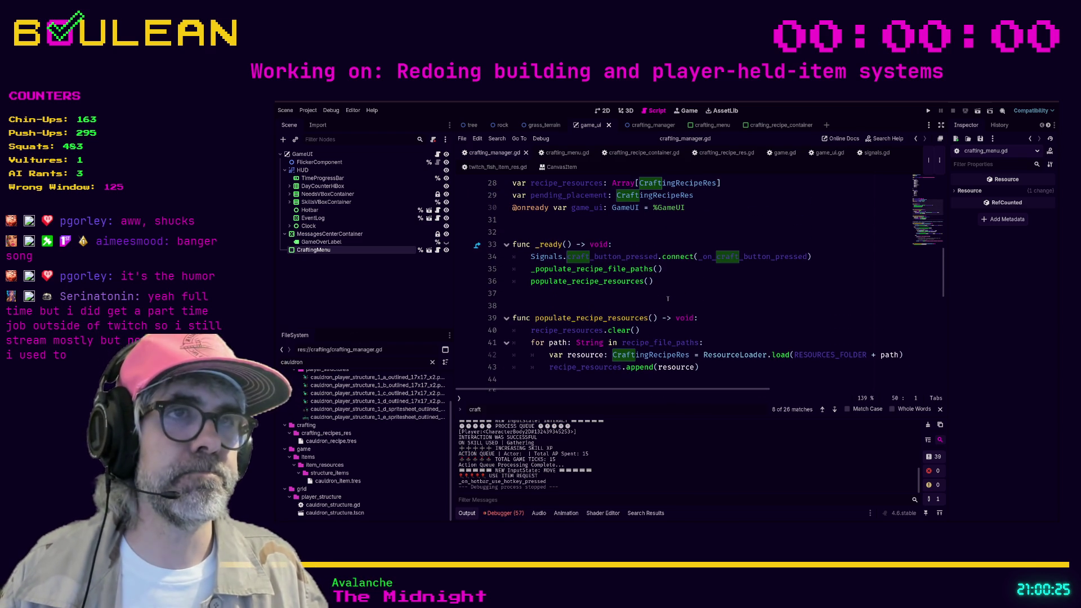
click(641, 295)
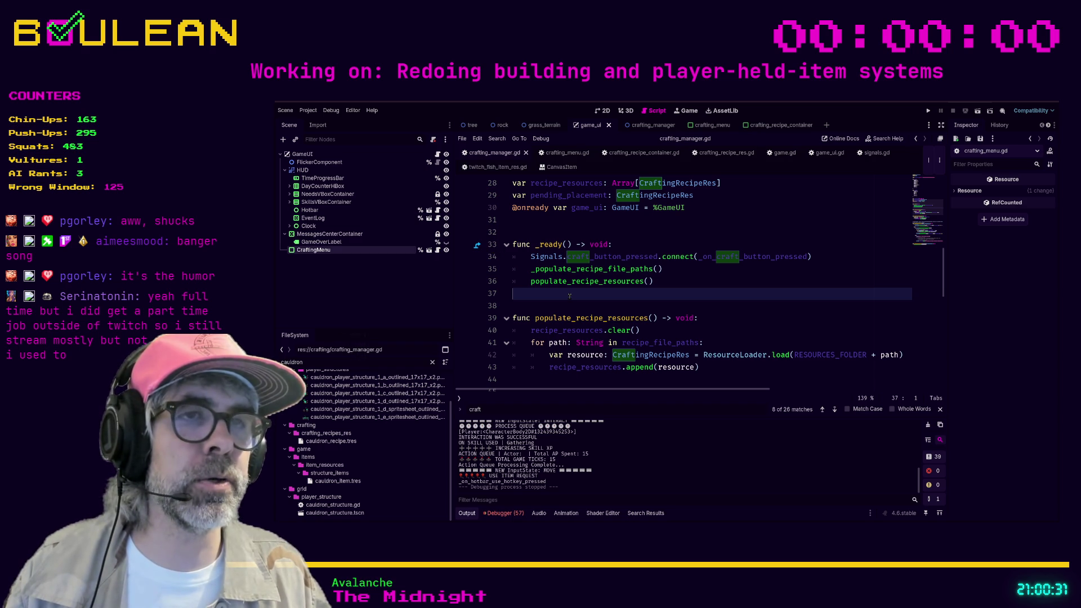
scroll(577, 310, down, 2)
scroll(577, 310, up, 7)
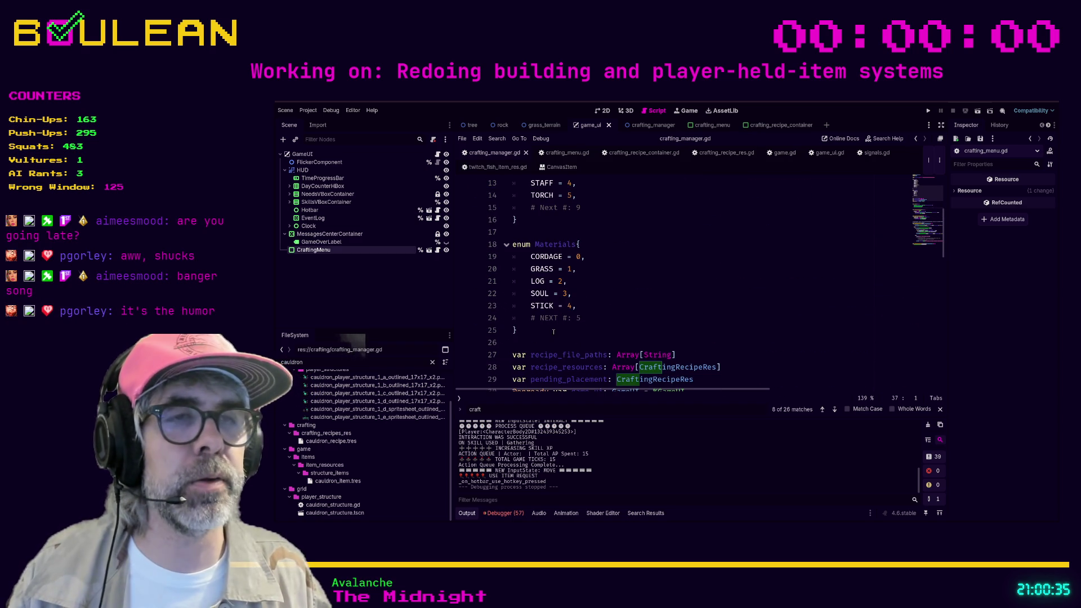
click(528, 343)
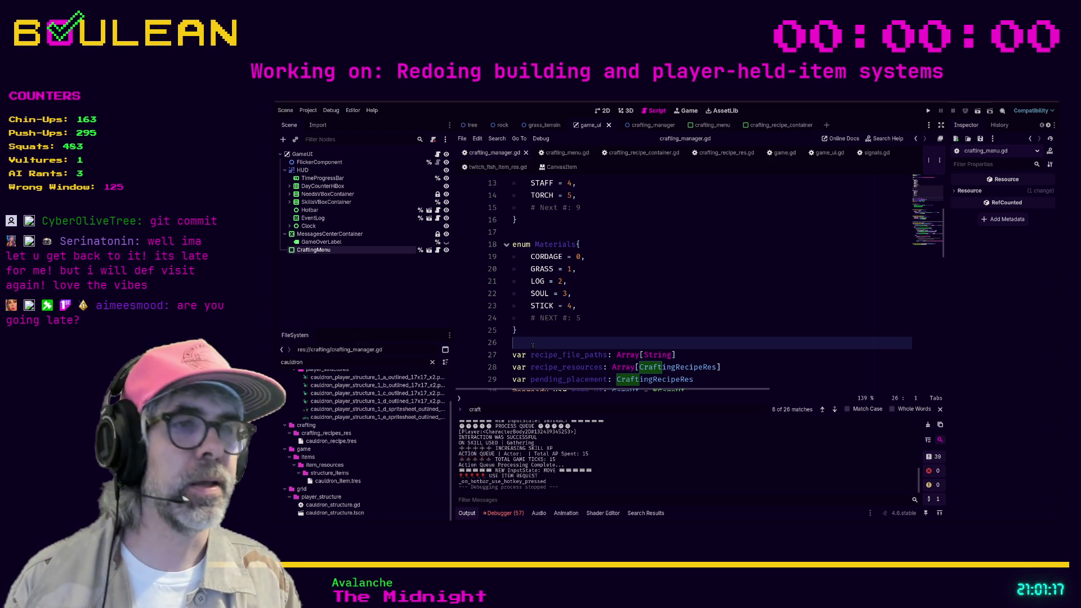
Insert a blank line at line 26 below the Materials enum in crafting_manager.gd
scroll(534, 339, down, 2)
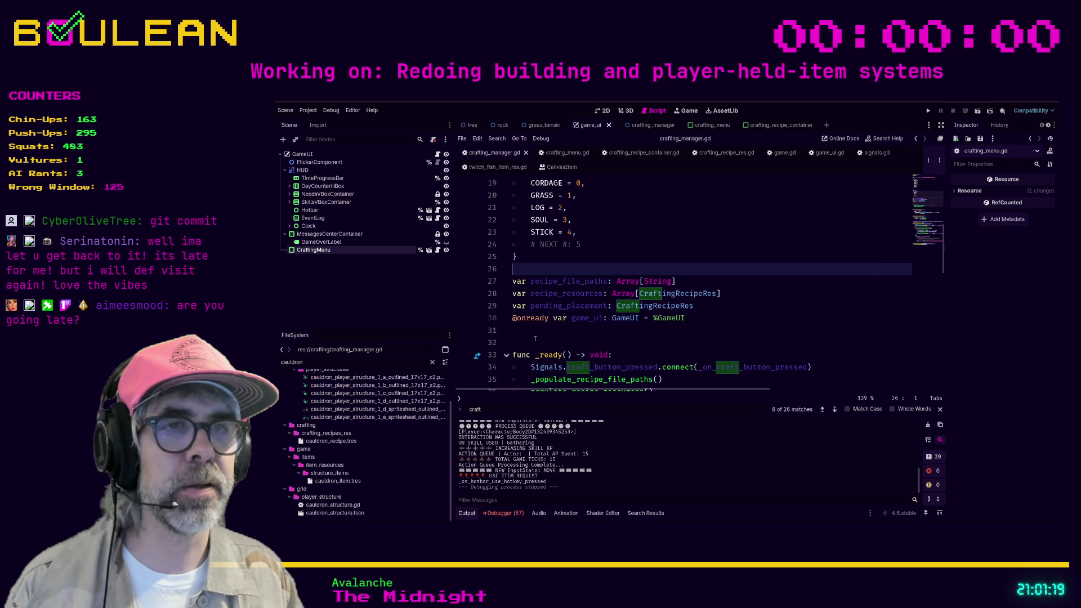
click(536, 343)
key(Up)
key(Up)
key(Up)
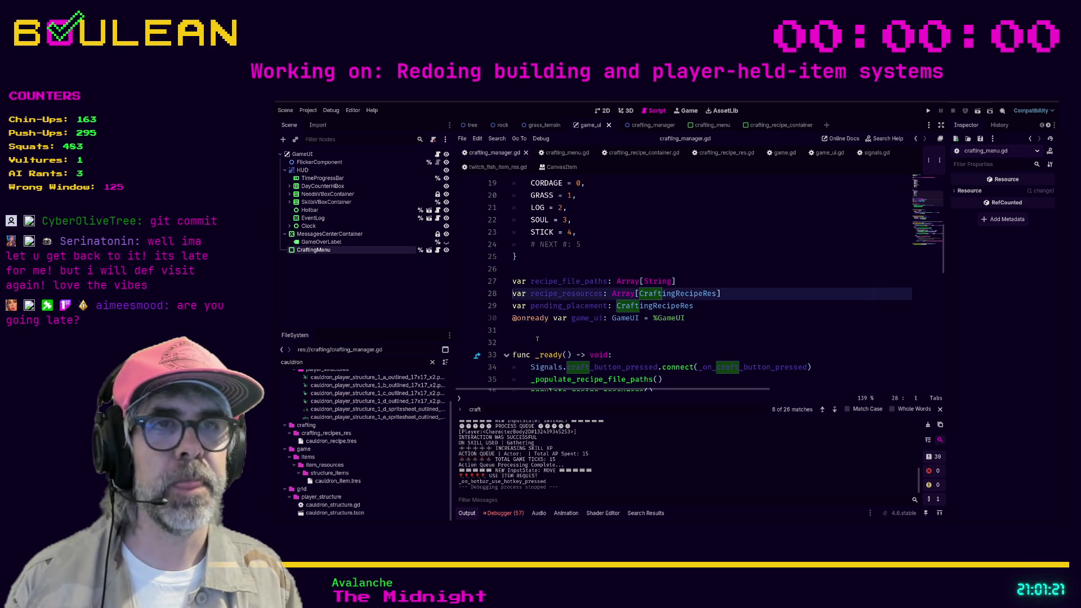
key(Return)
key(Up)
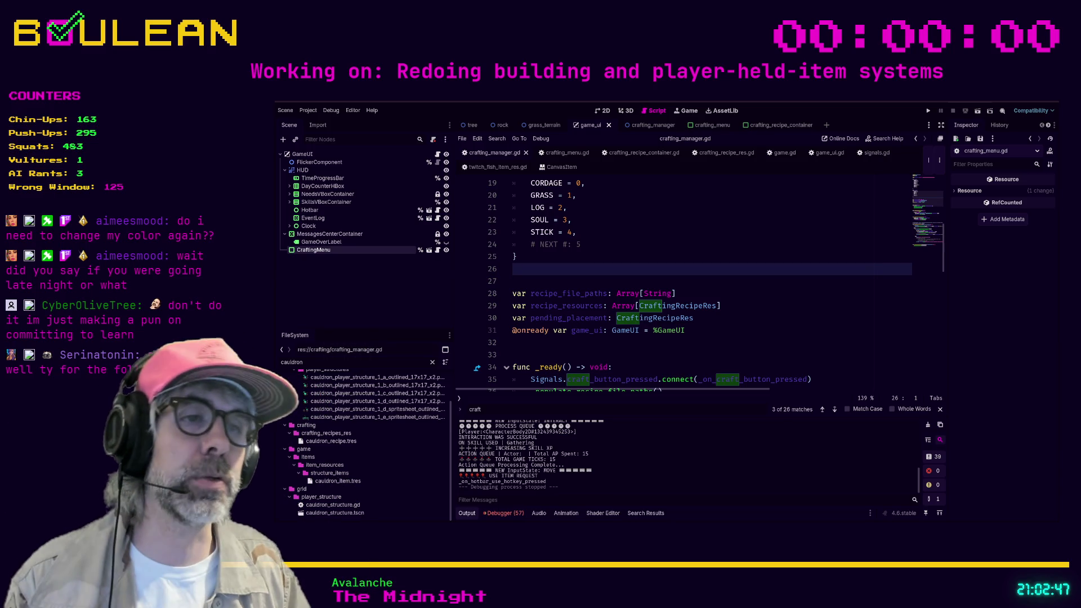
click(549, 343)
click(550, 356)
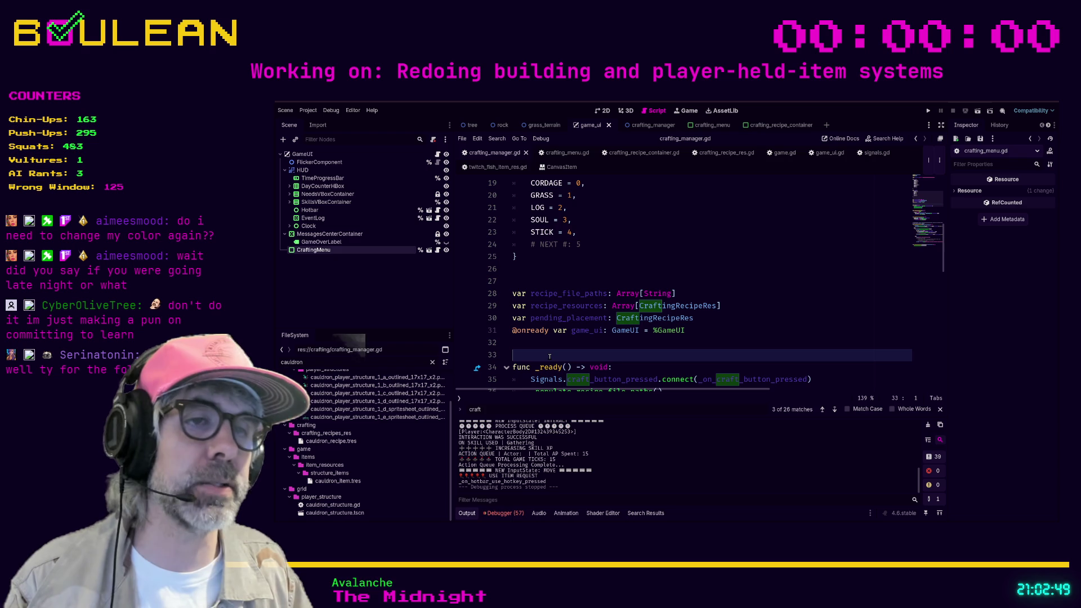
scroll(550, 356, down, 2)
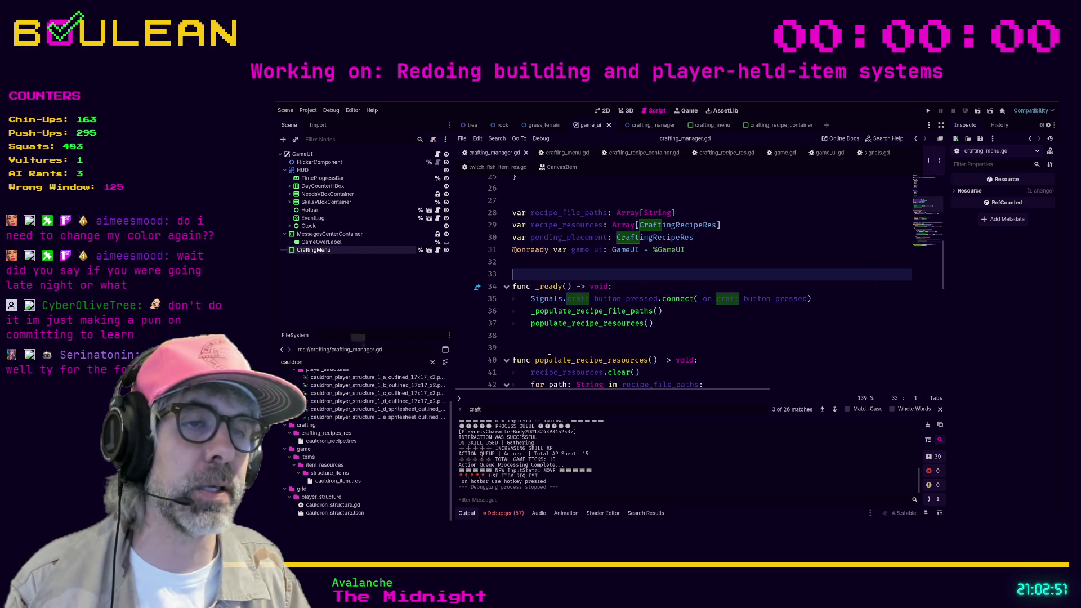
click(533, 351)
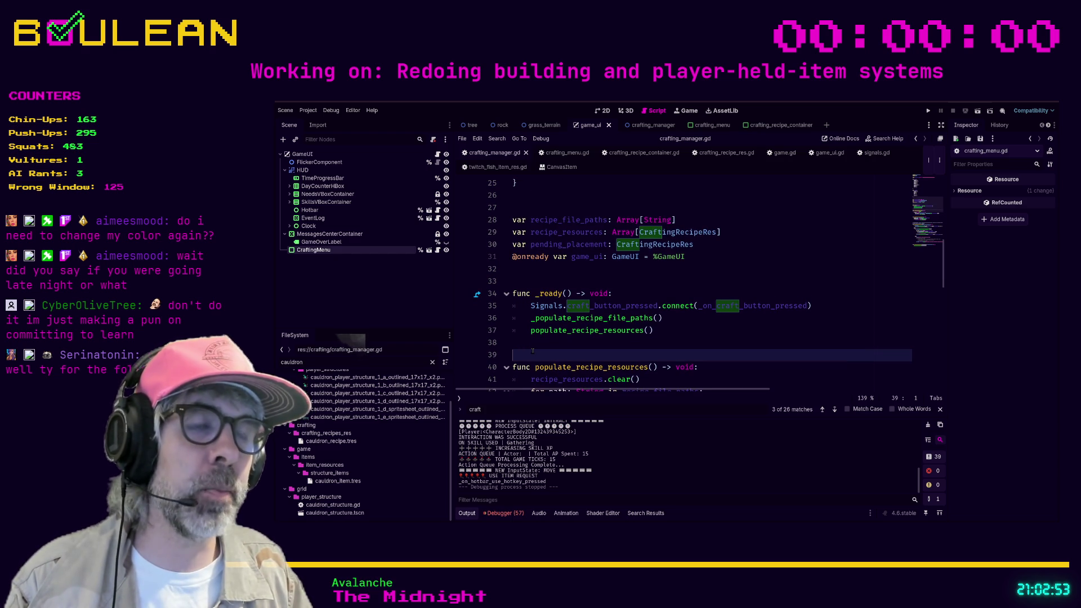
click(535, 344)
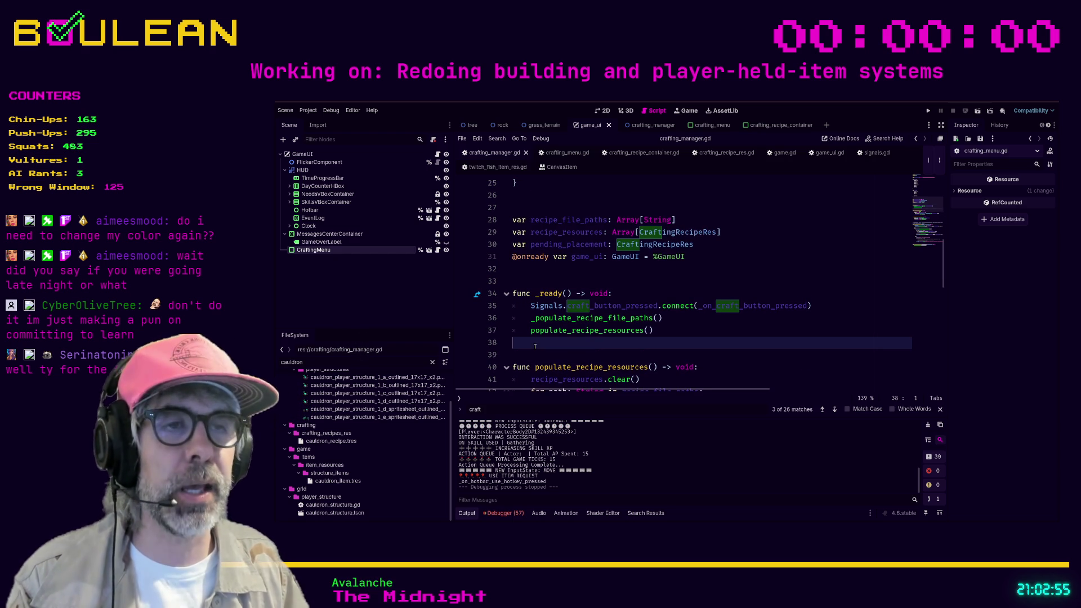
click(524, 281)
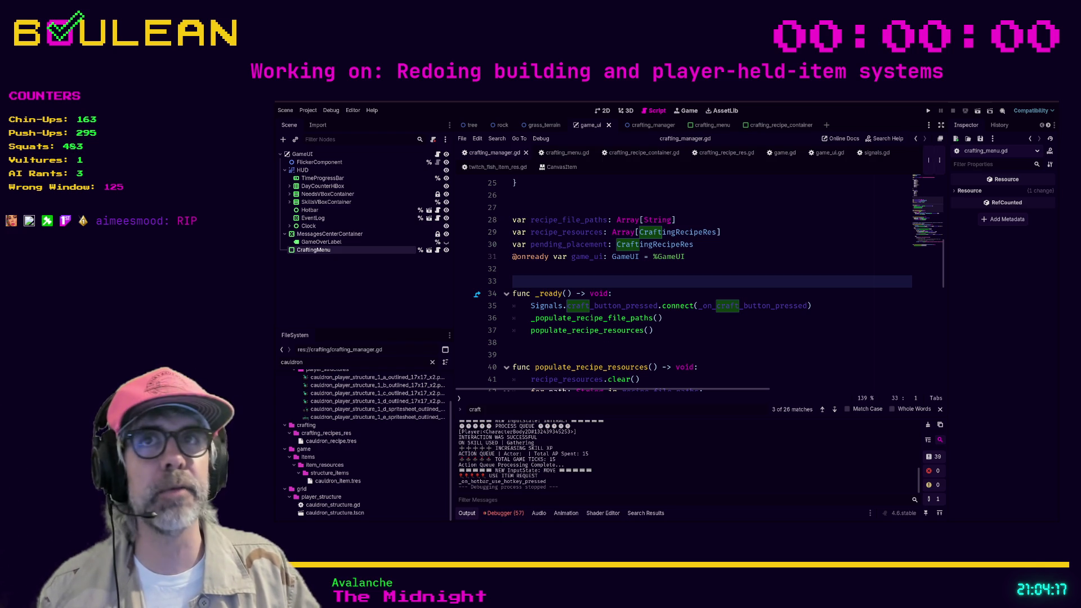
Bring up The Odin Project All Paths page, then minimize the browser window
key(alt+Tab)
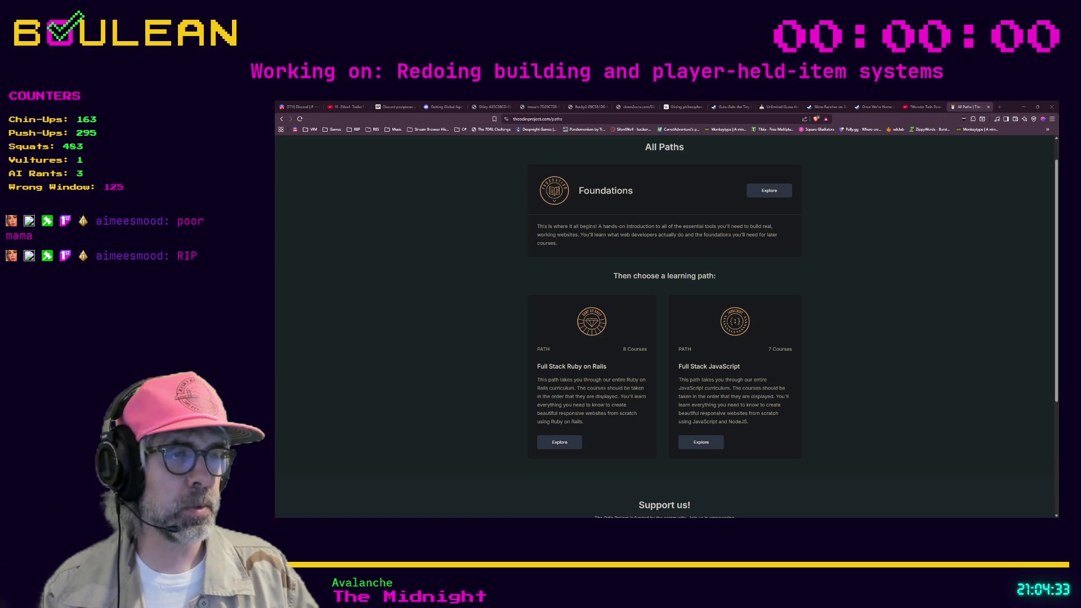
click(1023, 106)
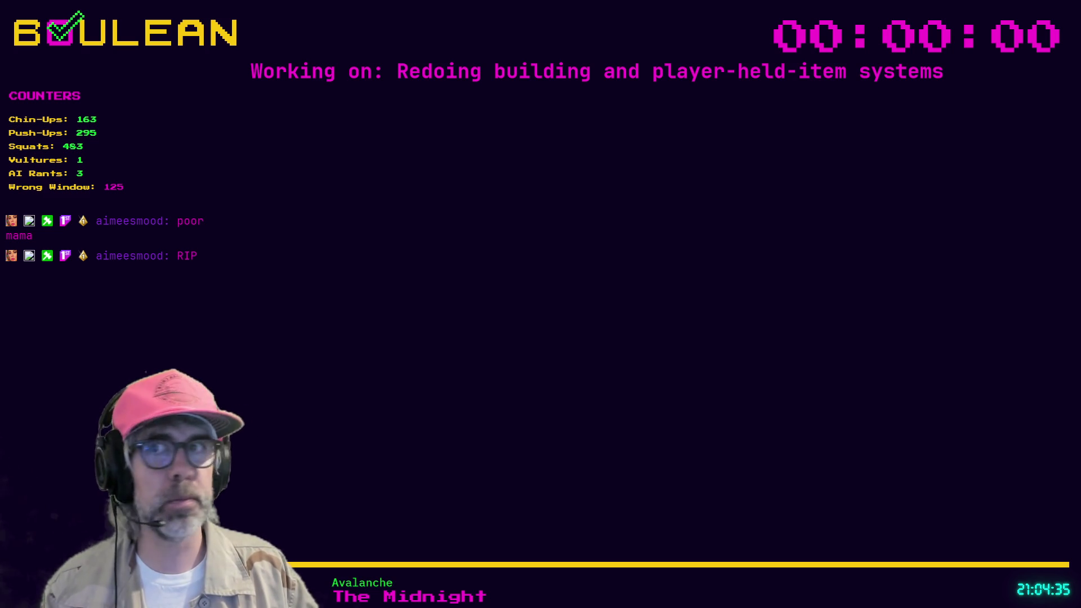